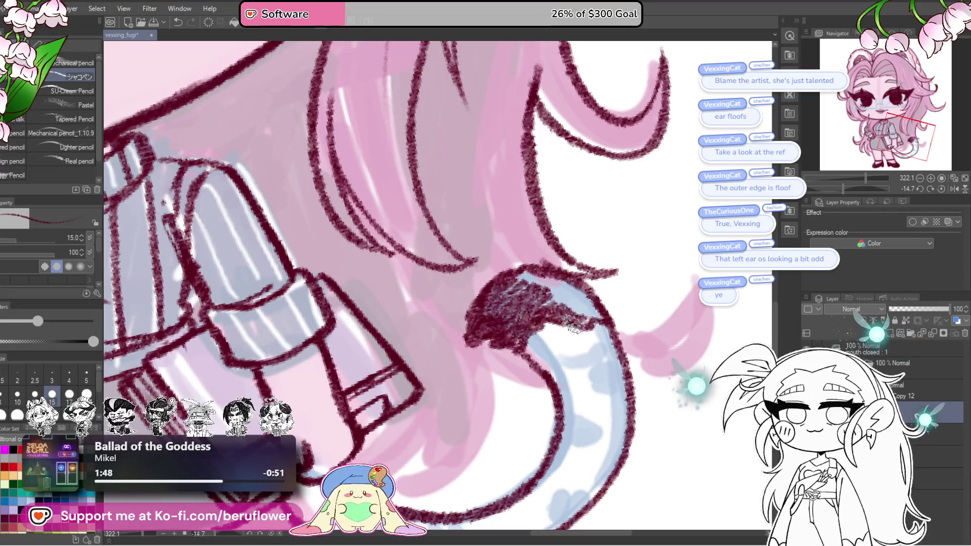
Scribble dark maroon shading across the tail's tufted tip, filling its upper and lower fur.
left_click_drag(600, 312, 569, 318)
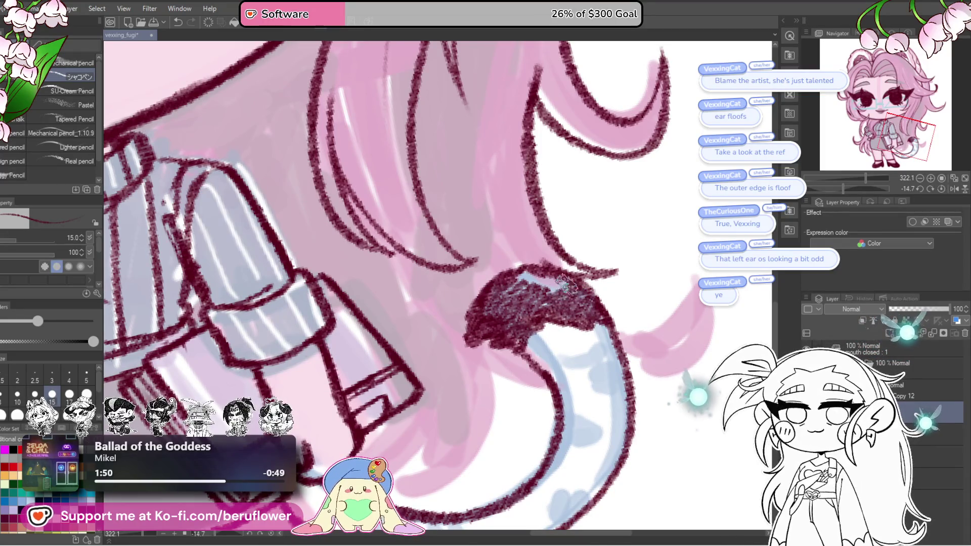
mouse_move(564, 282)
left_mouse_down()
mouse_move(531, 289)
mouse_move(527, 275)
mouse_move(547, 304)
mouse_move(505, 304)
left_mouse_up()
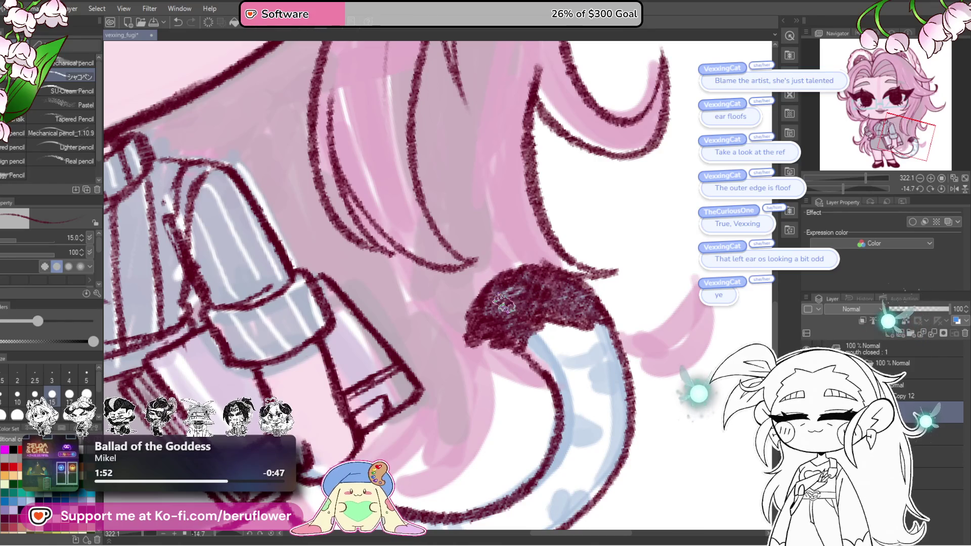
scroll(505, 304, "down", 3)
scroll(505, 304, "down", 2)
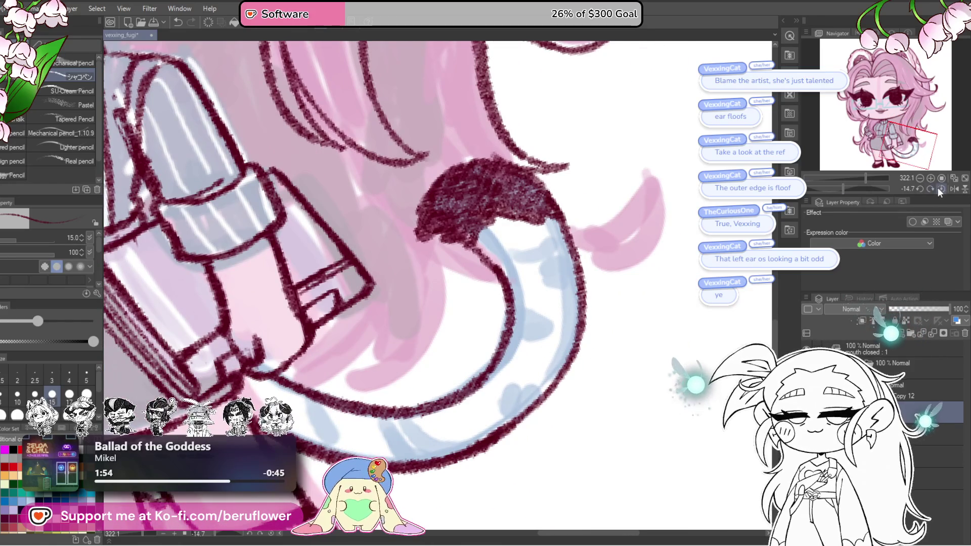
left_click(940, 189)
scroll(479, 339, "down", 4)
scroll(481, 336, "up", 3)
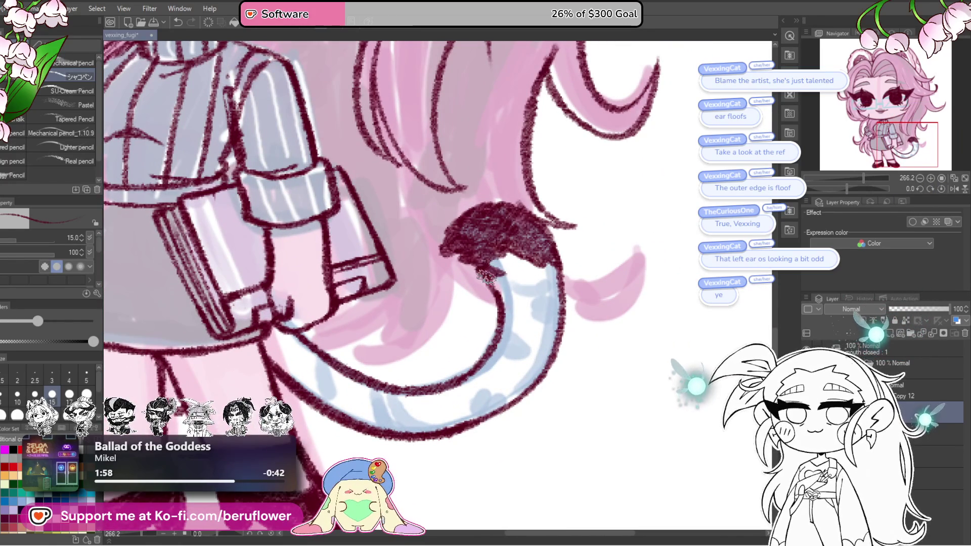
left_click_drag(497, 256, 562, 235)
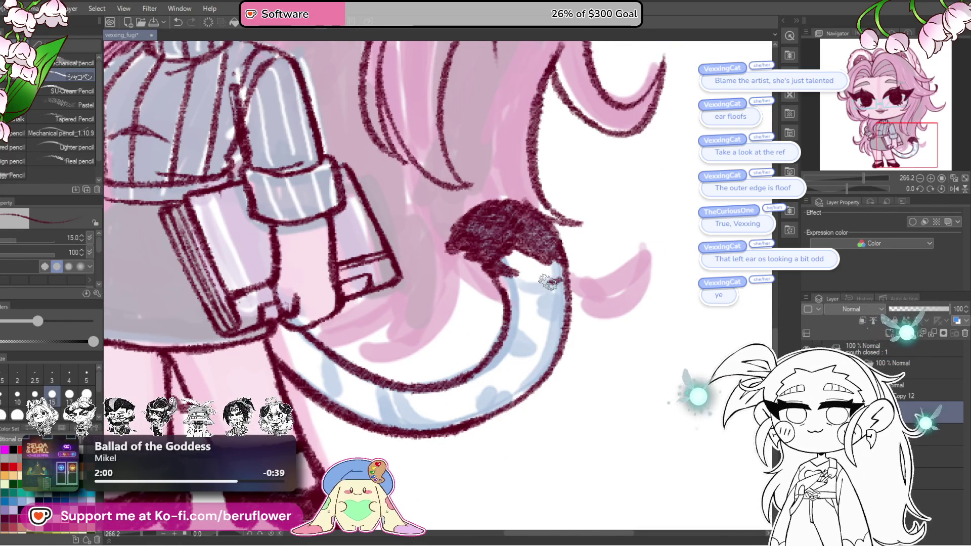
mouse_move(529, 293)
left_mouse_down()
mouse_move(561, 318)
mouse_move(565, 289)
mouse_move(551, 287)
mouse_move(564, 285)
left_mouse_up()
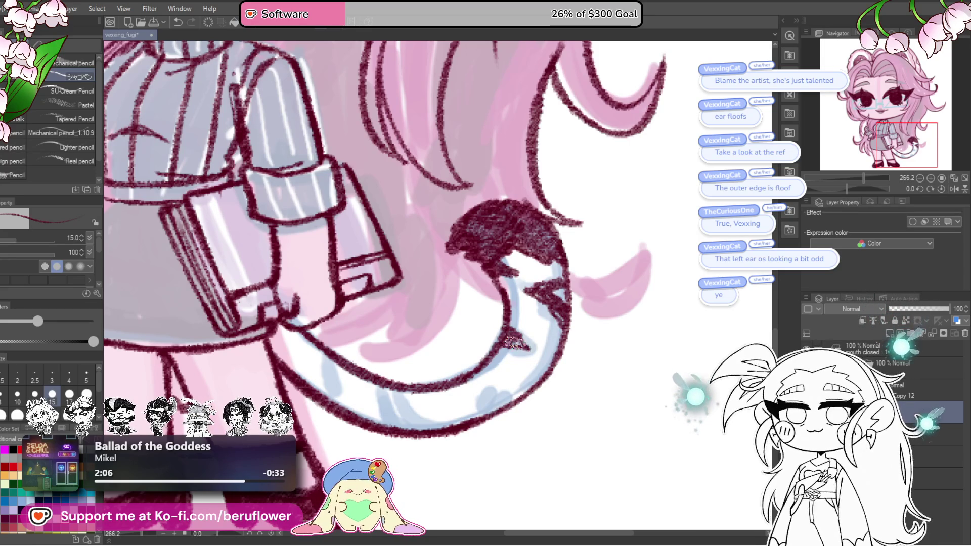
Thicken the tail's lower outline and strengthen the skirt and leg outlines.
left_click_drag(568, 368, 575, 333)
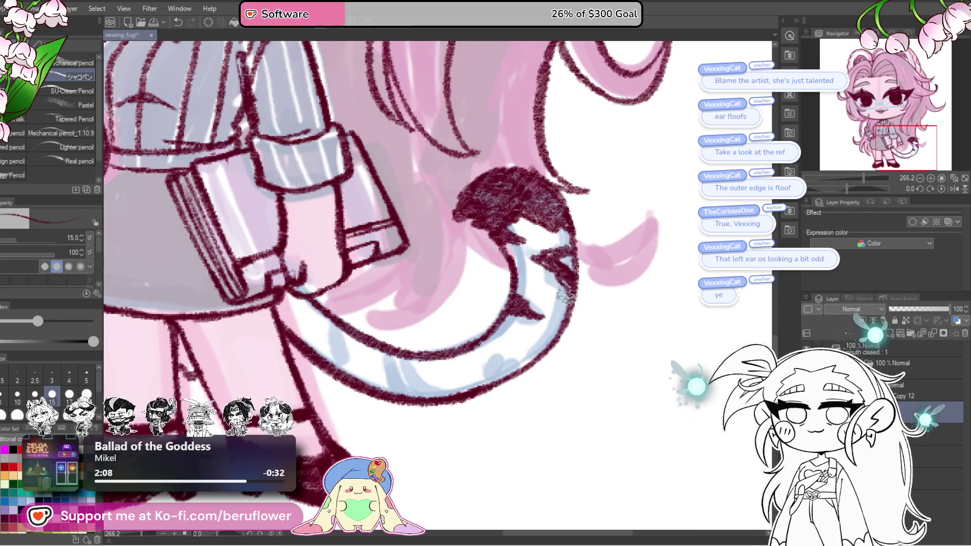
left_click_drag(566, 297, 524, 366)
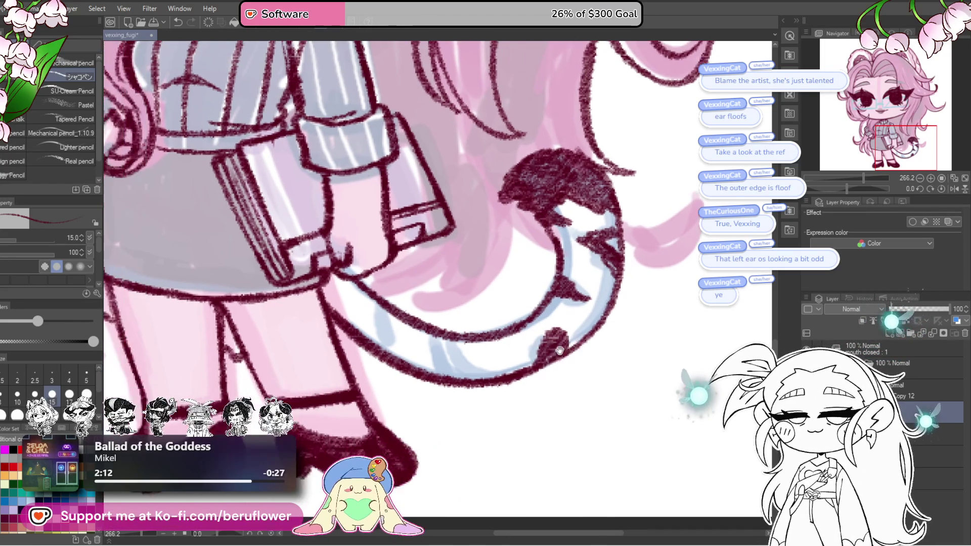
left_click_drag(524, 368, 600, 354)
mouse_move(480, 374)
left_mouse_down()
mouse_move(471, 357)
mouse_move(497, 376)
mouse_move(490, 356)
left_mouse_up()
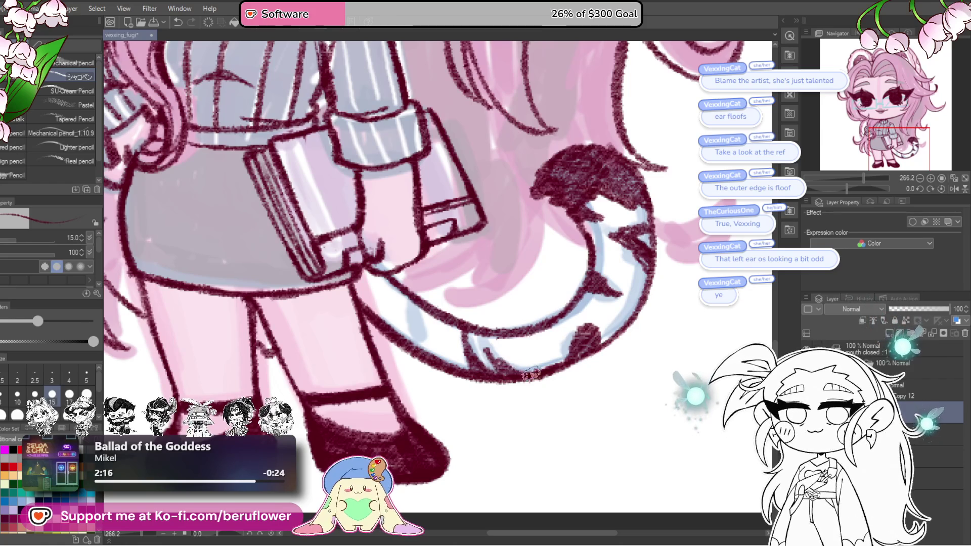
left_click_drag(600, 326, 473, 348)
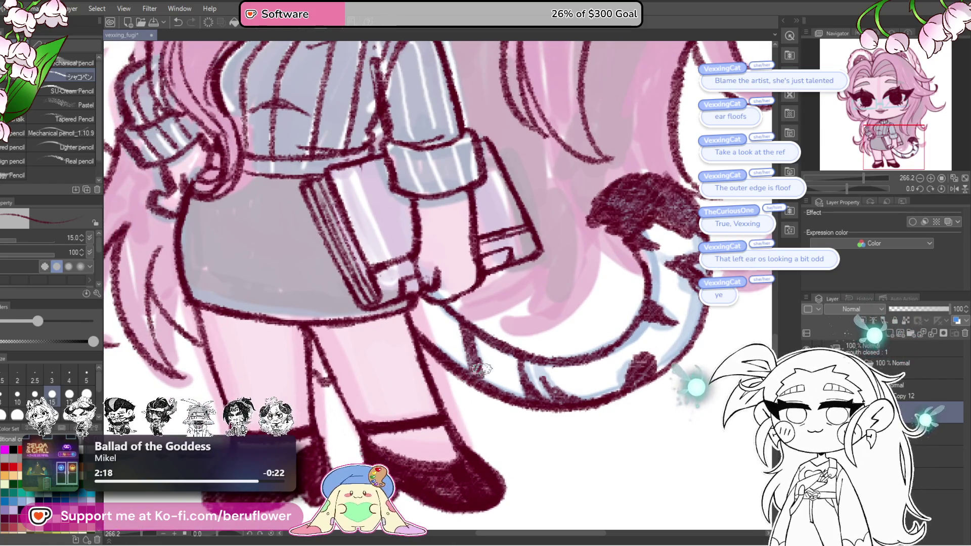
mouse_move(413, 304)
left_mouse_down()
mouse_move(425, 338)
mouse_move(429, 303)
left_mouse_up()
scroll(431, 305, "down", 5)
scroll(636, 359, "up", 2)
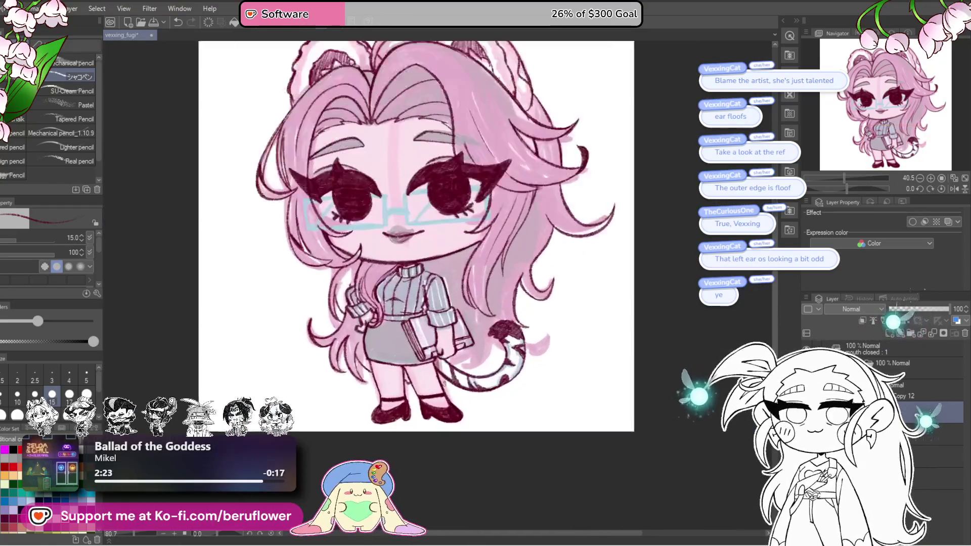
scroll(636, 360, "up", 2)
scroll(637, 360, "up", 1)
scroll(585, 373, "up", 2)
scroll(569, 327, "up", 1)
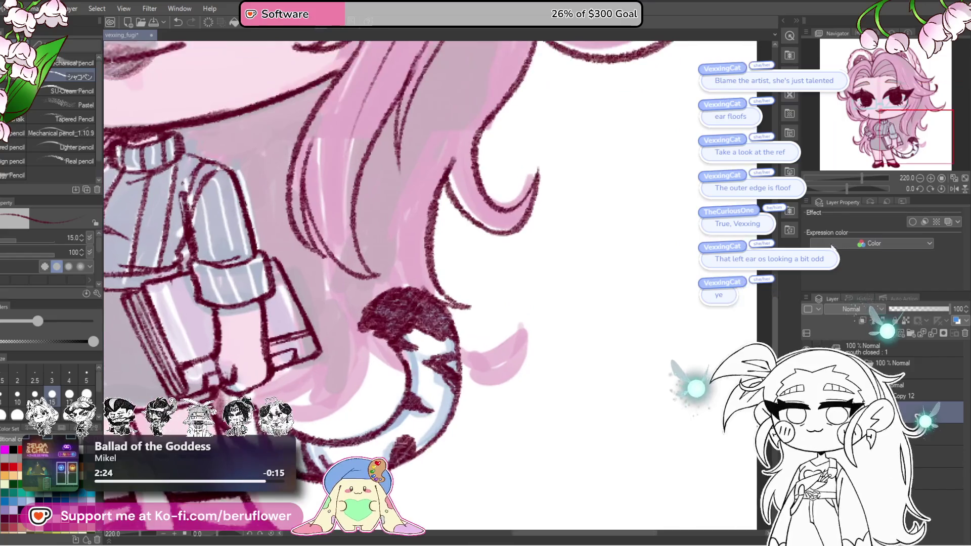
Ink the pink hair strand tip beside the tail, redrawing its bottom outline until clean.
left_click_drag(844, 187, 863, 188)
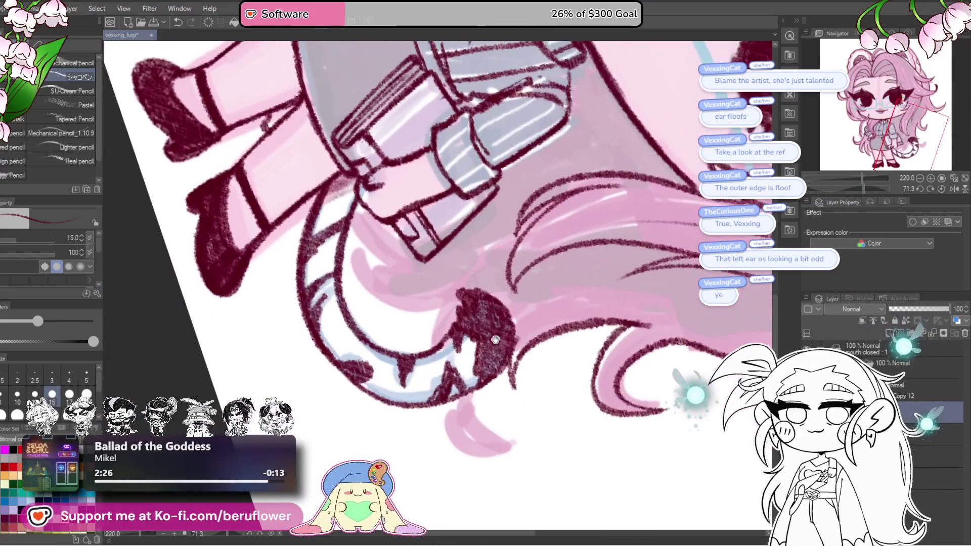
left_click_drag(437, 302, 427, 336)
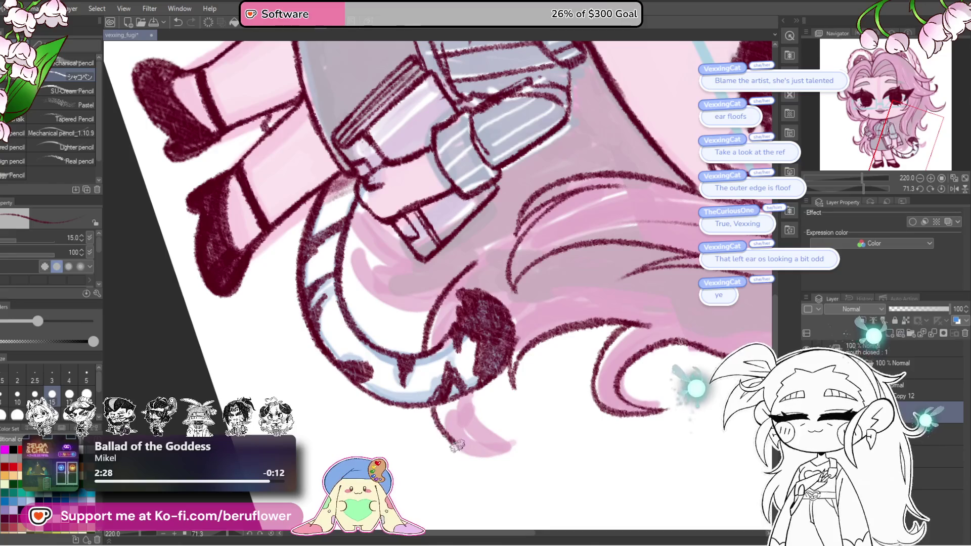
left_click_drag(456, 447, 513, 453)
key("ctrl+z")
left_click_drag(425, 404, 524, 455)
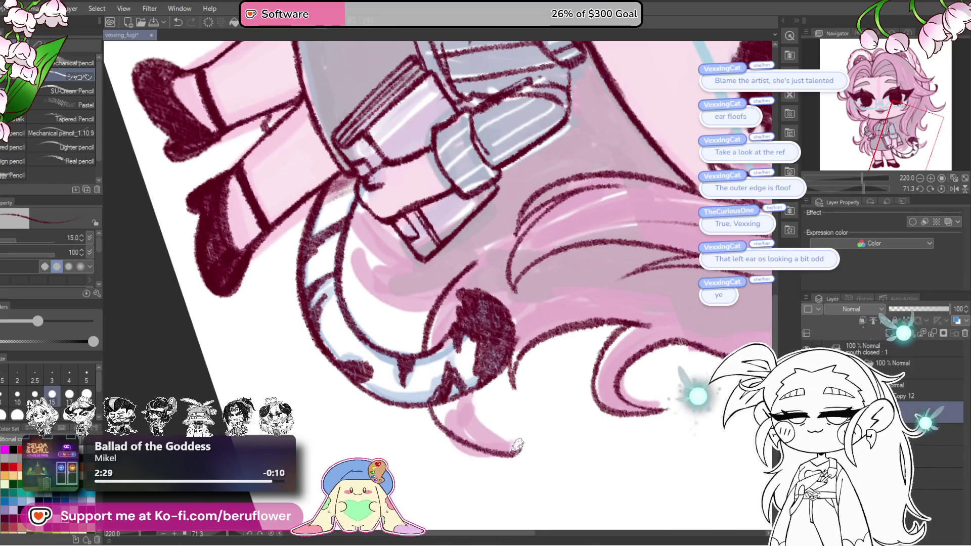
key("ctrl+z")
mouse_move(425, 403)
left_mouse_down()
mouse_move(440, 434)
mouse_move(522, 450)
left_mouse_up()
Draw another dark stripe along the tail and return the canvas upright.
left_click_drag(532, 286, 541, 328)
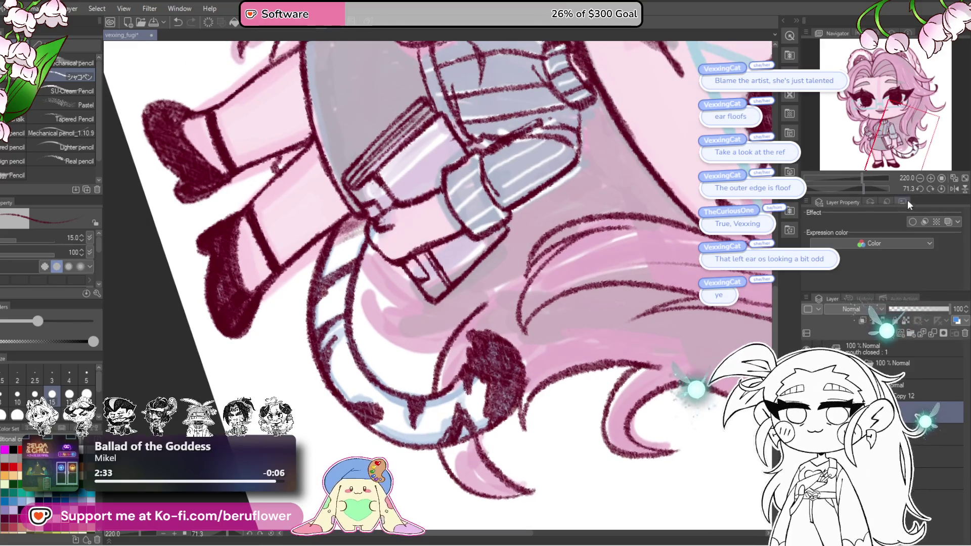
left_click_drag(875, 189, 849, 190)
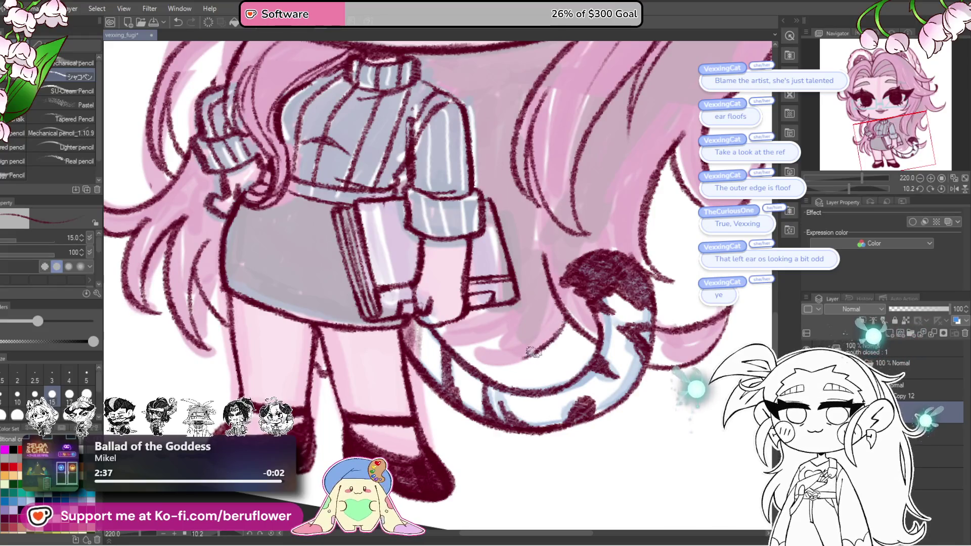
left_click_drag(476, 359, 548, 325)
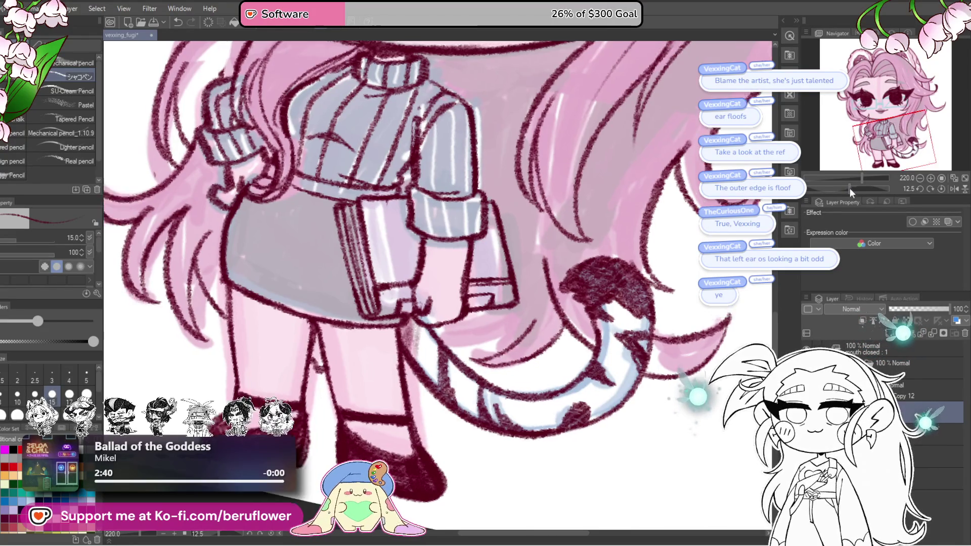
left_click_drag(850, 189, 835, 188)
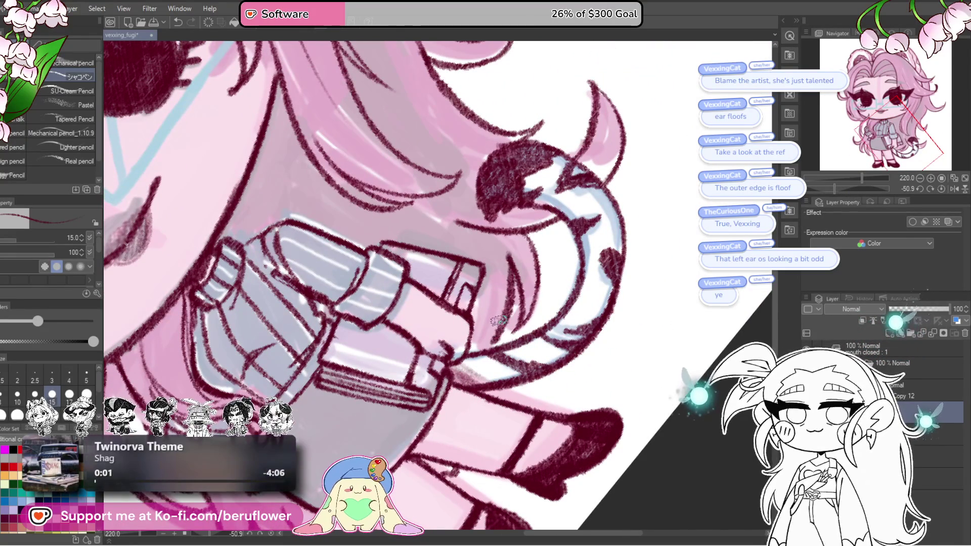
scroll(534, 246, "down", 3)
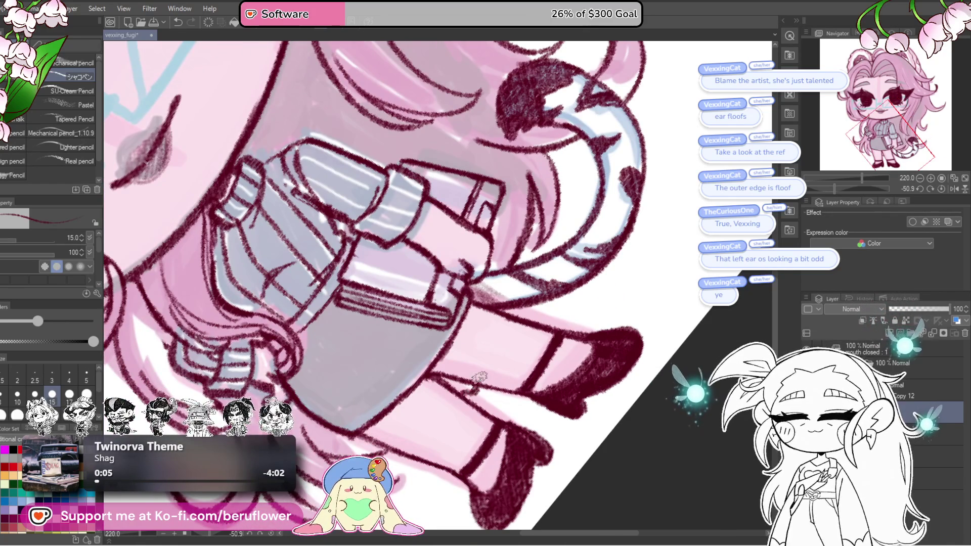
scroll(479, 377, "down", 3)
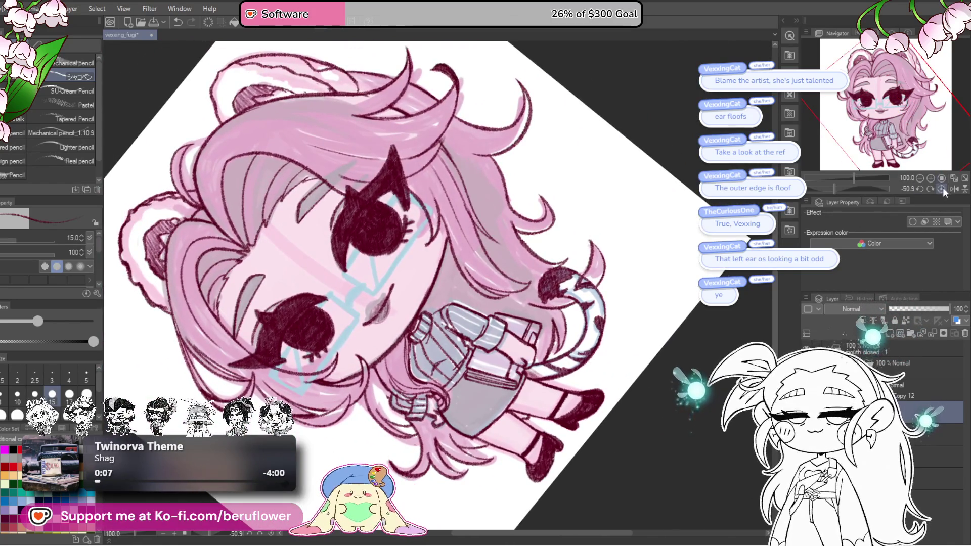
left_click(942, 188)
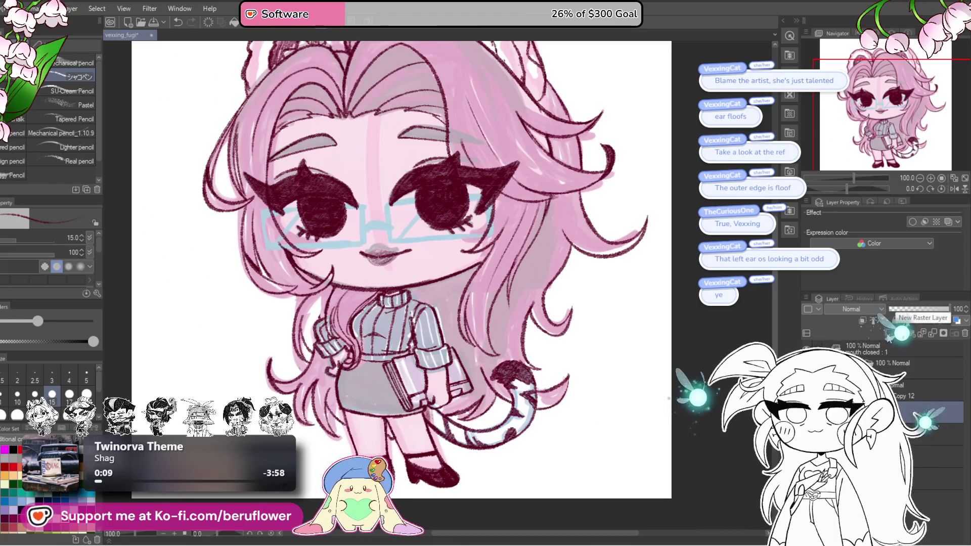
scroll(261, 237, "up", 2)
scroll(260, 237, "down", 1)
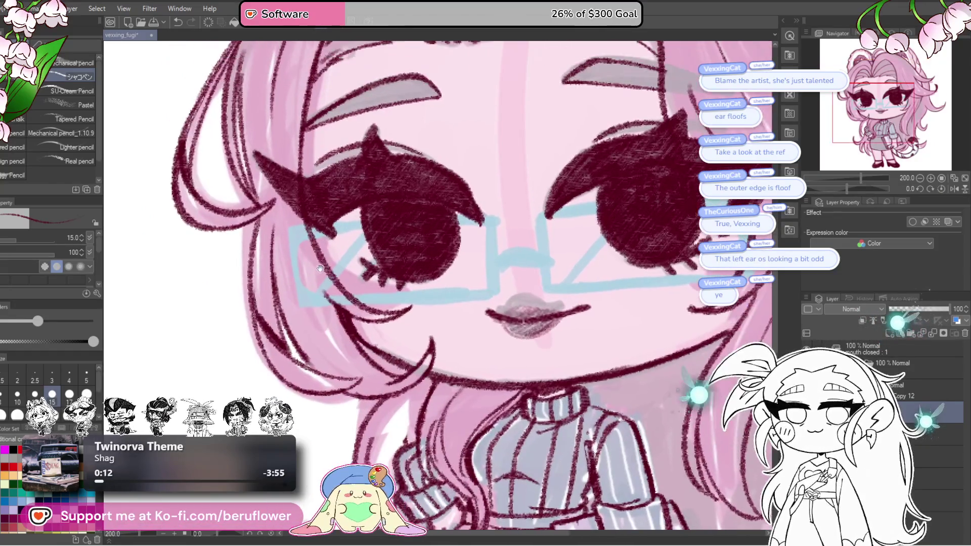
Add a stroke to the left hair and re-stroke the diagonal line below the right eye darker with a larger brush.
left_click_drag(290, 241, 304, 303)
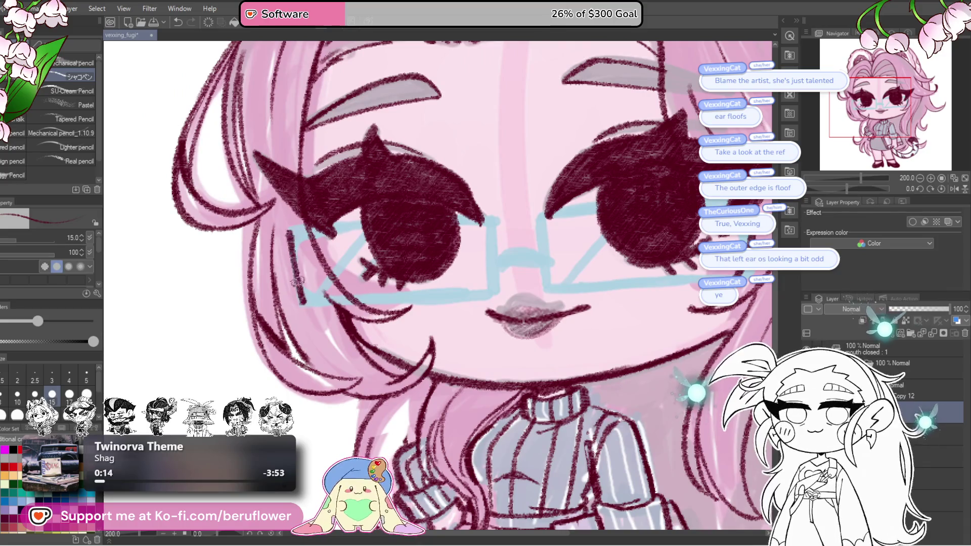
left_click_drag(850, 187, 835, 187)
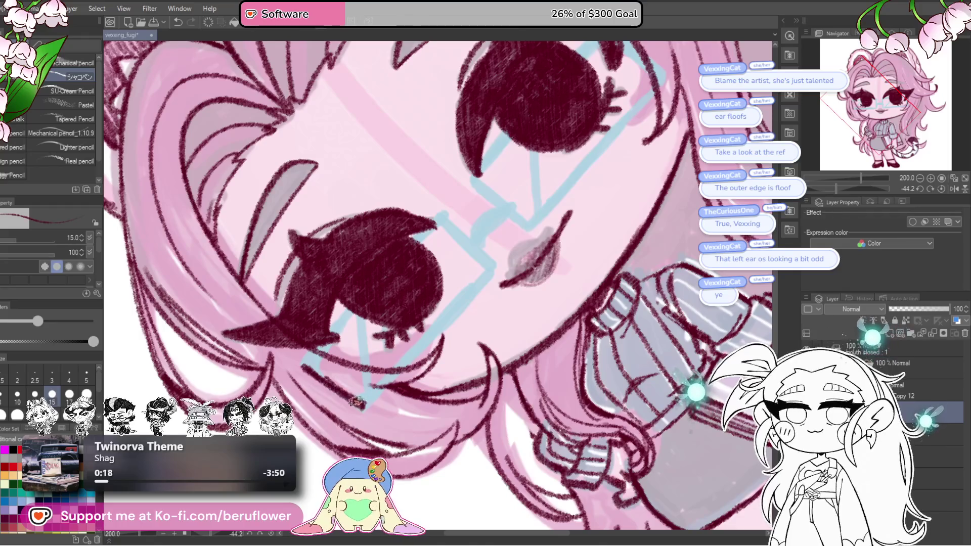
mouse_move(357, 402)
left_mouse_down()
mouse_move(396, 402)
mouse_move(478, 293)
mouse_move(380, 405)
mouse_move(468, 308)
left_mouse_up()
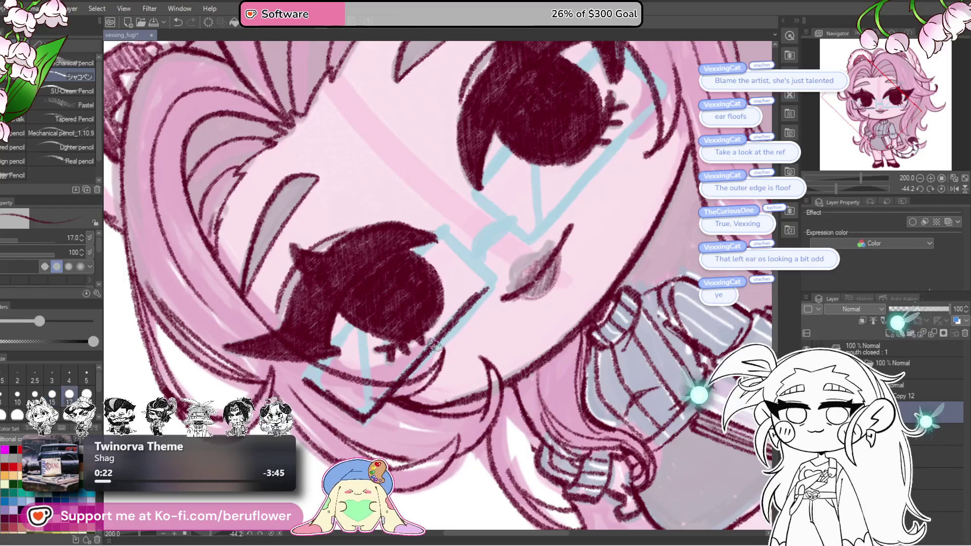
key("bracketright")
key("bracketright")
left_click_drag(371, 414, 489, 291)
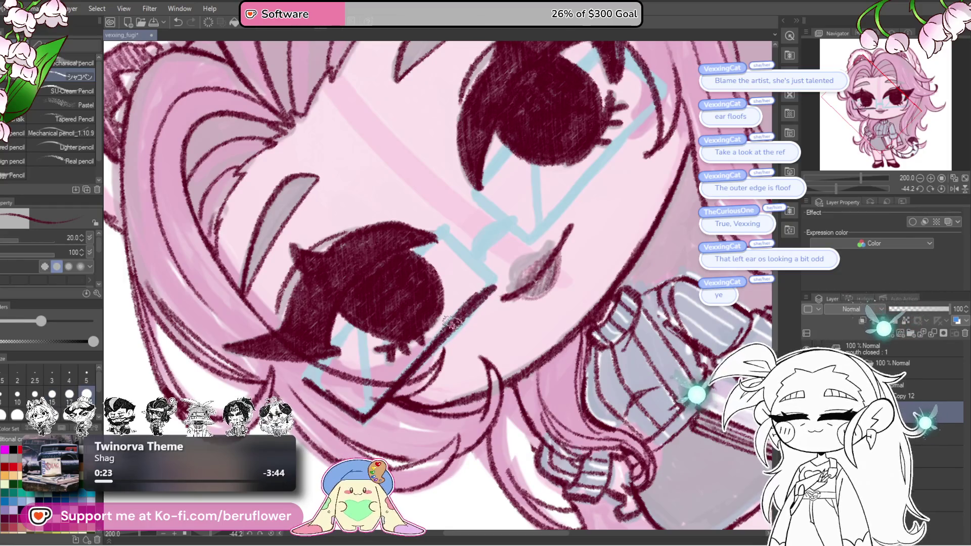
left_click_drag(448, 323, 468, 347)
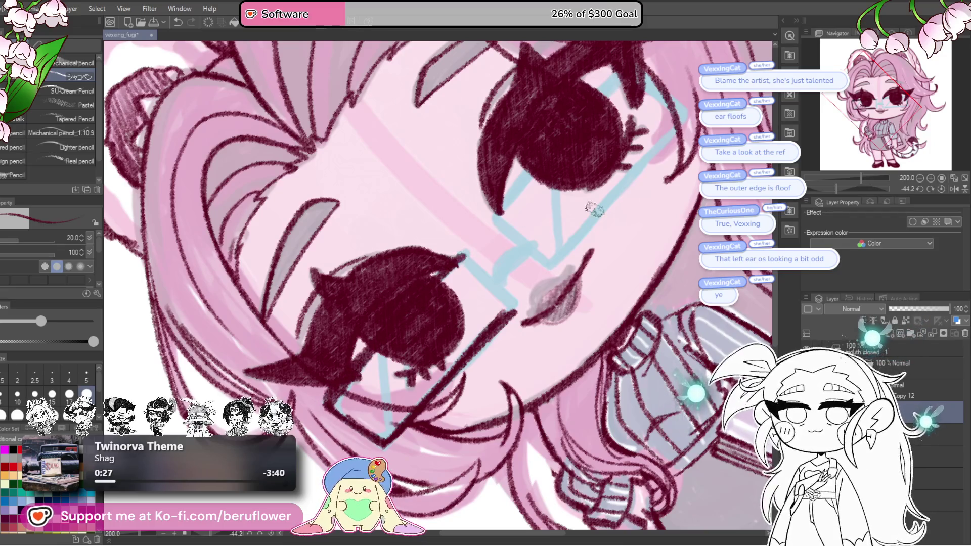
left_click(942, 190)
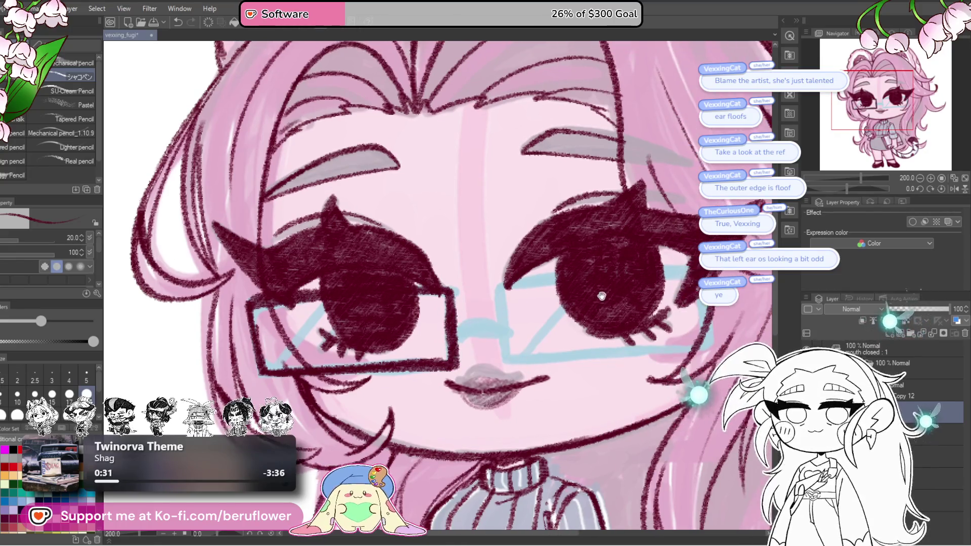
Shade the right eye's pupil upper right and darken its lower-left edge.
left_click_drag(488, 308, 465, 318)
left_click_drag(846, 188, 838, 189)
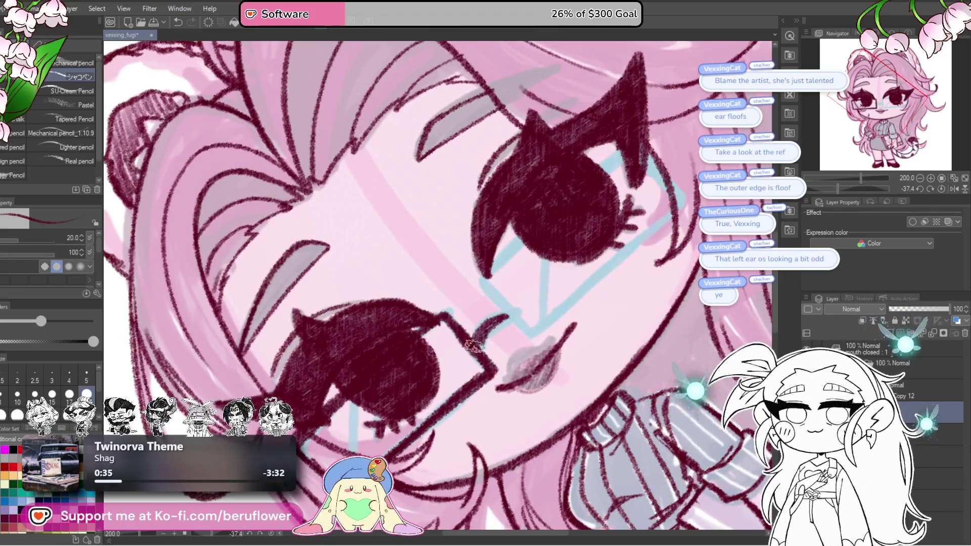
left_click(943, 190)
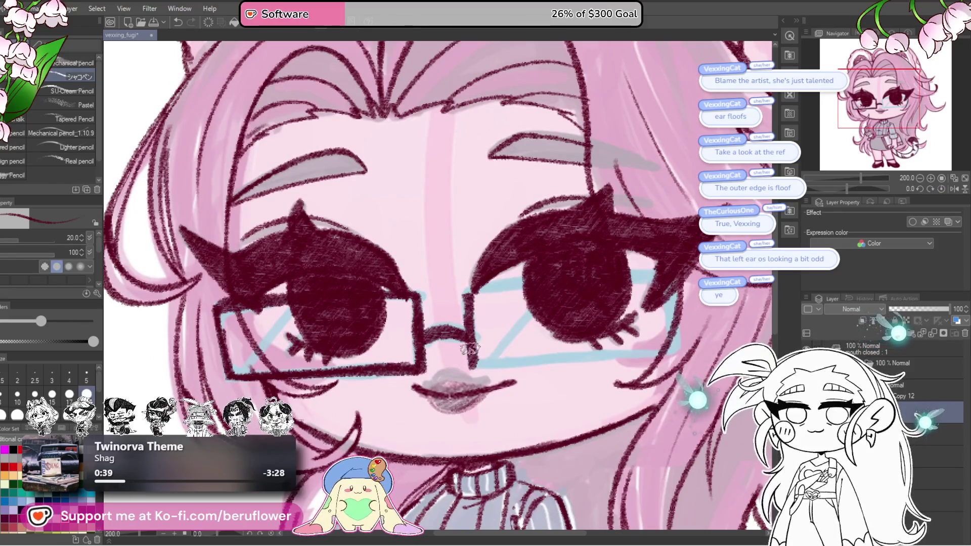
left_click_drag(847, 188, 837, 188)
left_click_drag(483, 275, 531, 228)
left_click_drag(425, 338, 409, 367)
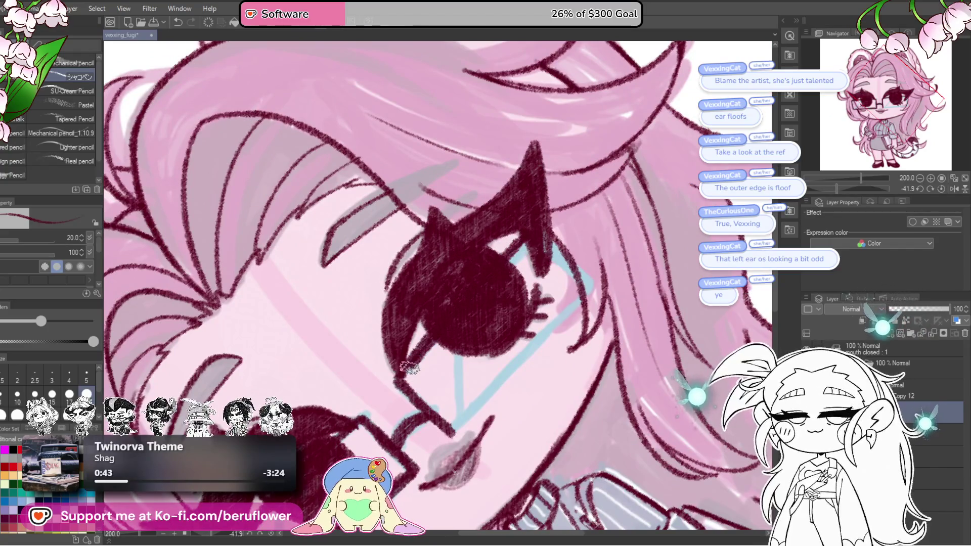
Extend the glasses frame near the bridge and retrace the frame line thicker.
left_click(942, 190)
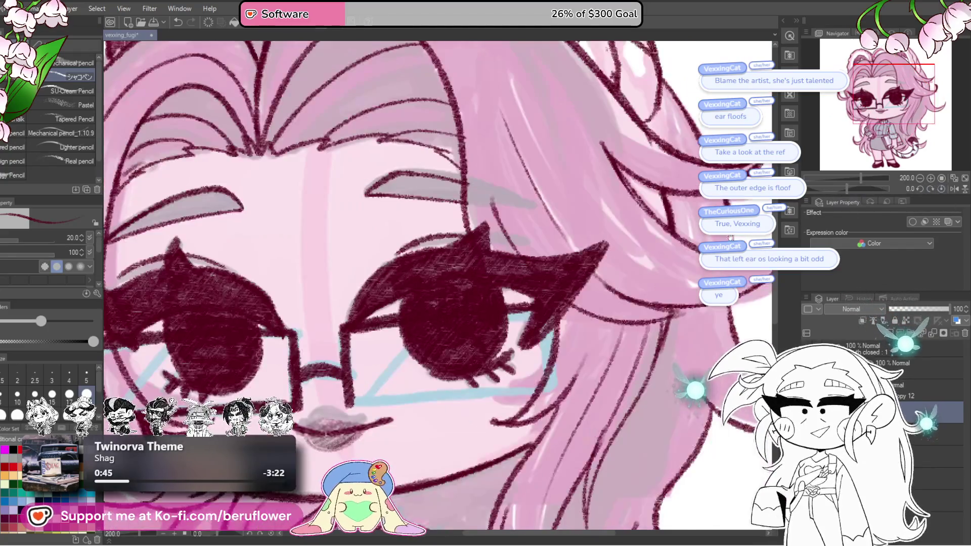
left_click_drag(524, 294, 600, 261)
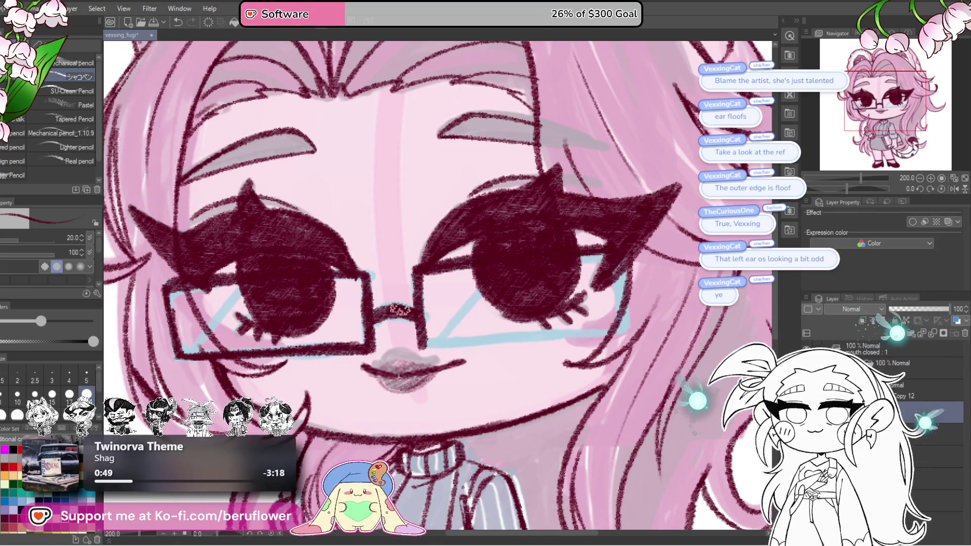
left_click_drag(422, 339, 430, 346)
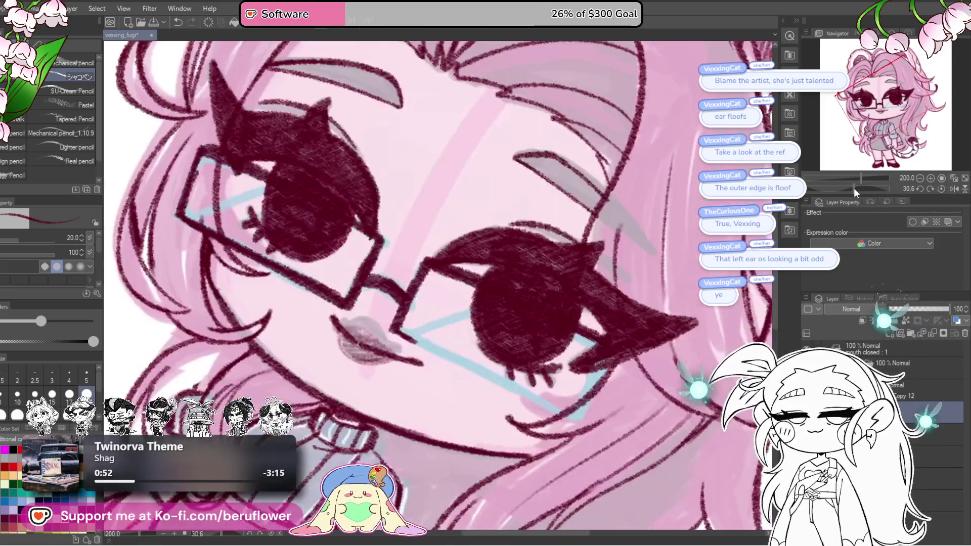
left_click_drag(853, 187, 826, 183)
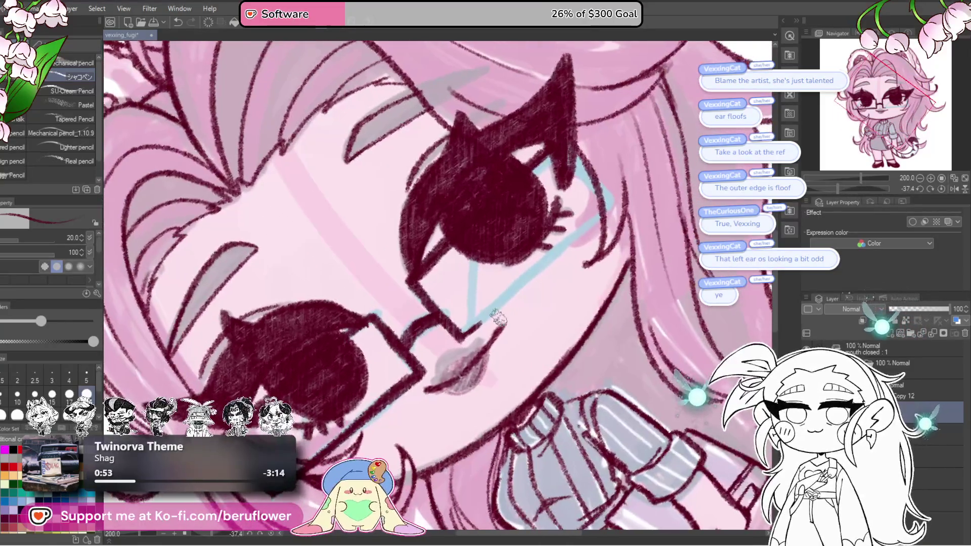
left_click_drag(498, 318, 522, 295)
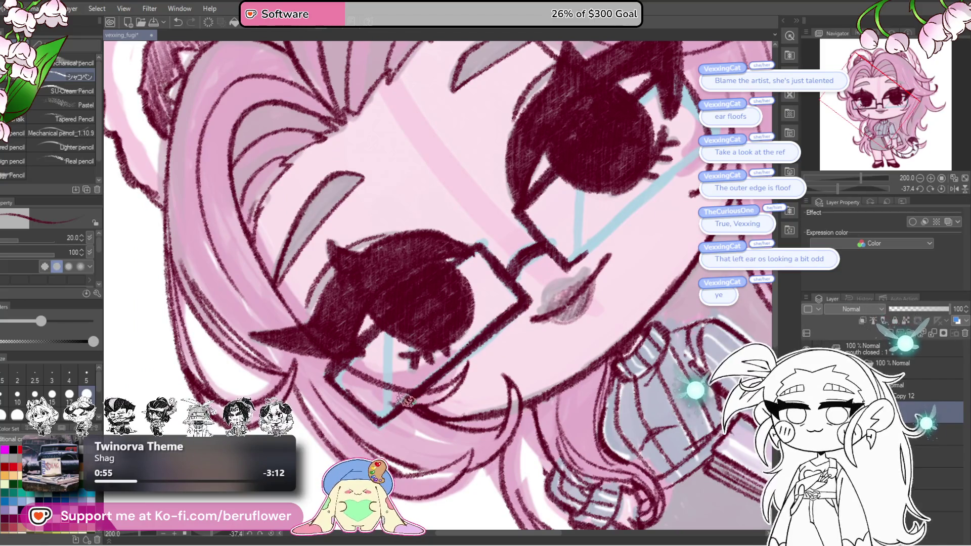
mouse_move(429, 348)
left_mouse_down()
mouse_move(421, 380)
mouse_move(448, 371)
mouse_move(566, 269)
left_mouse_up()
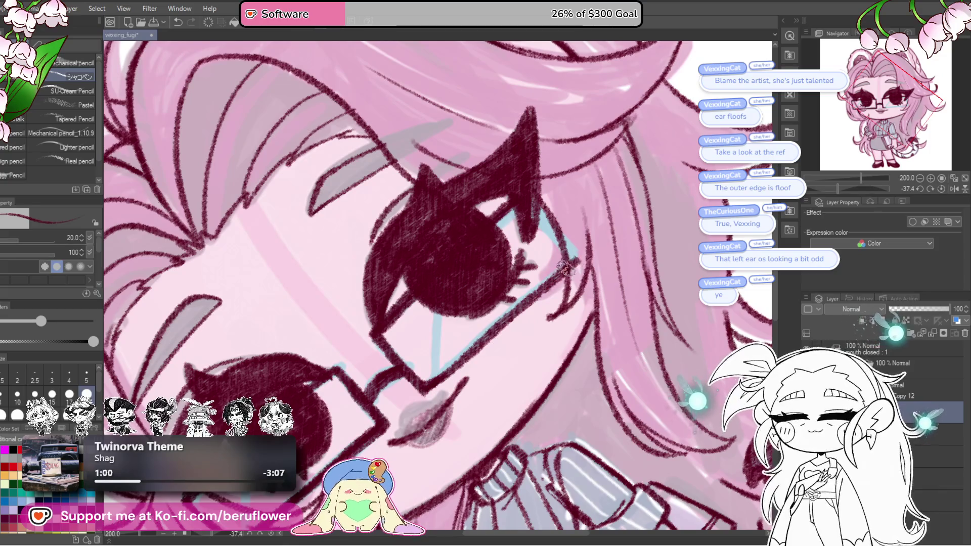
left_click_drag(430, 381, 549, 282)
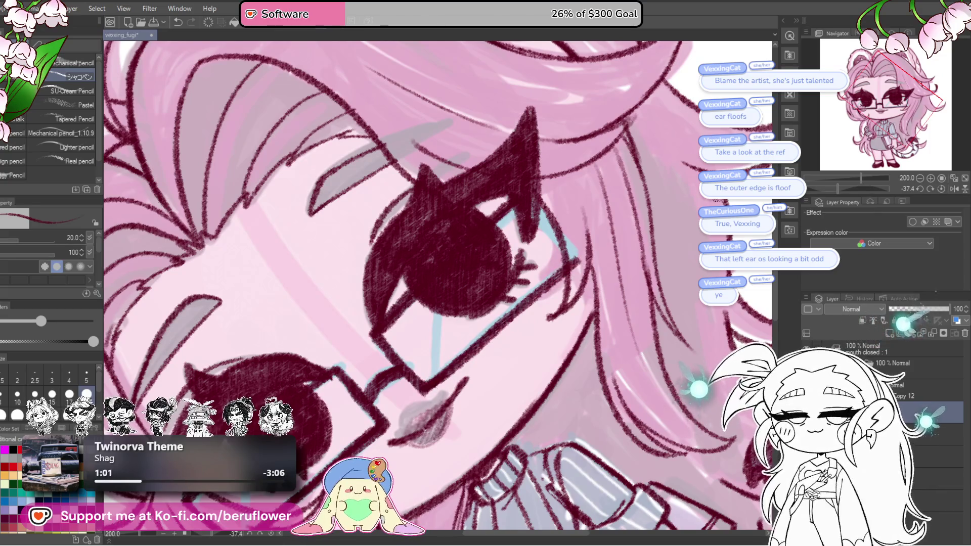
Ink the right edge and corner of the glasses frame, then select the layer below.
left_click(947, 193)
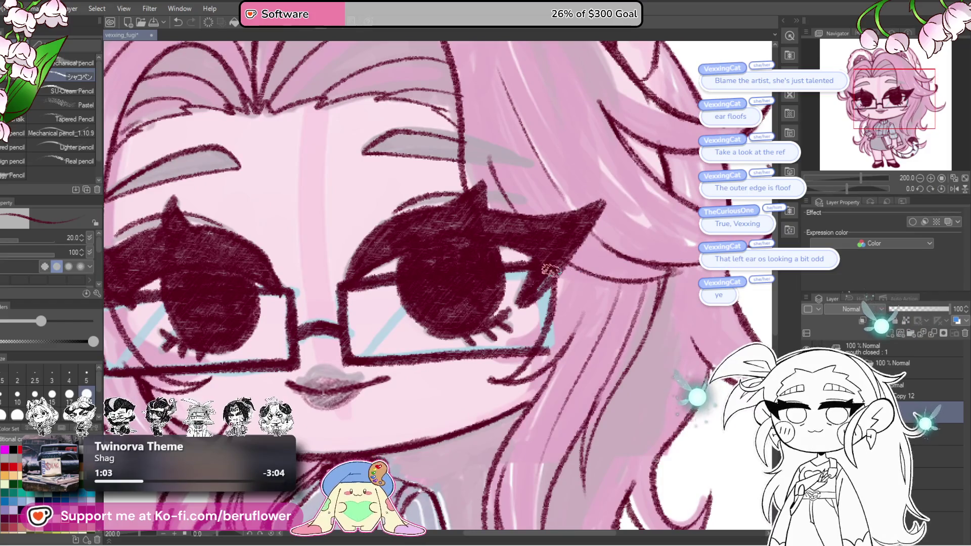
left_click_drag(548, 269, 551, 347)
left_click_drag(545, 290, 547, 295)
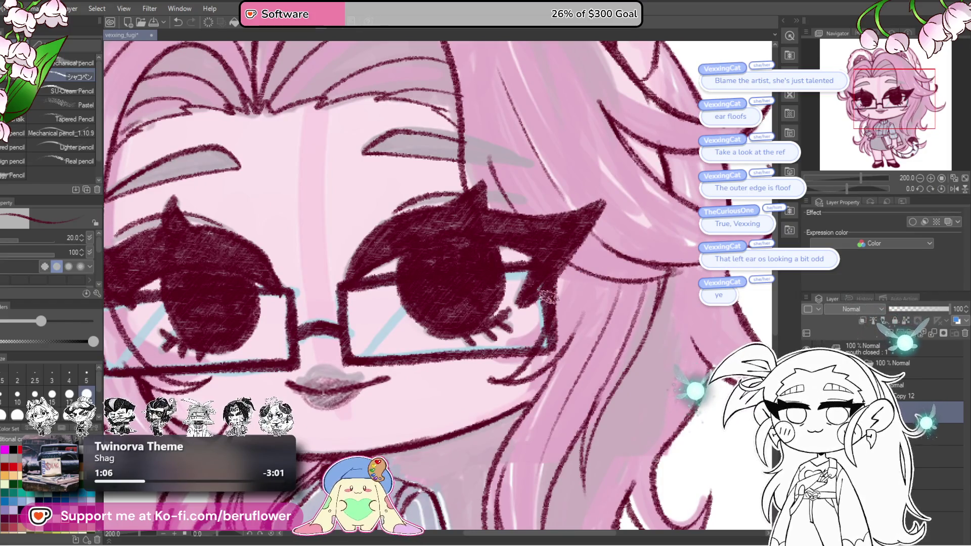
scroll(547, 319, "down", 3)
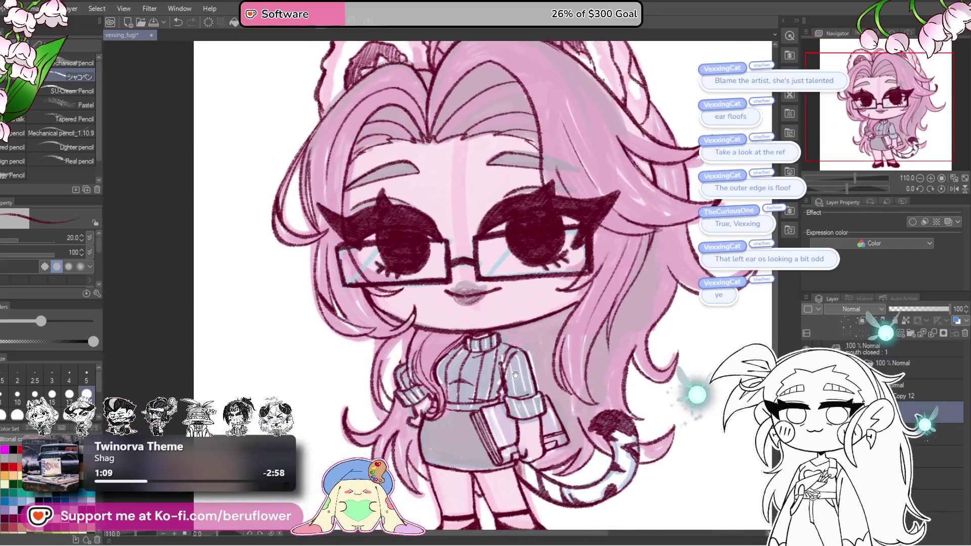
left_click_drag(545, 335, 638, 377)
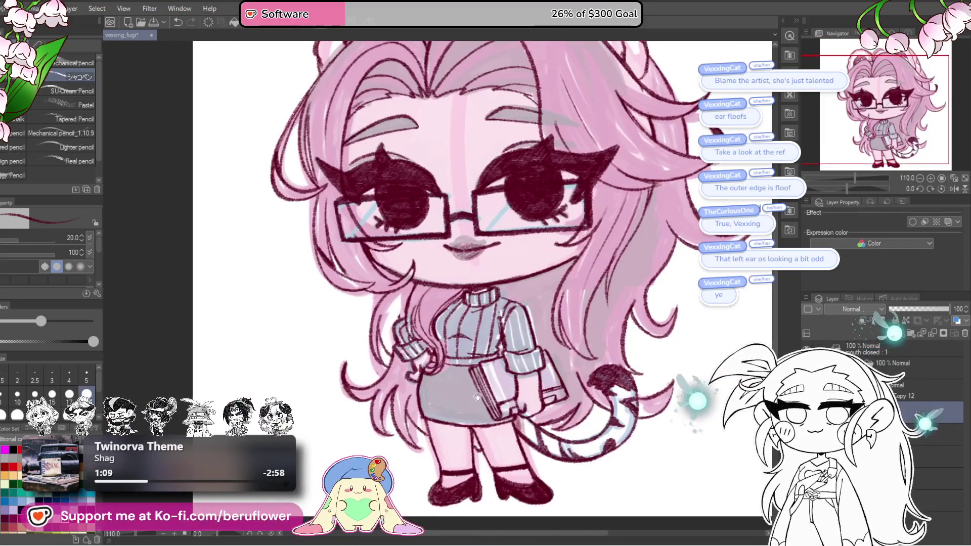
left_click(926, 427)
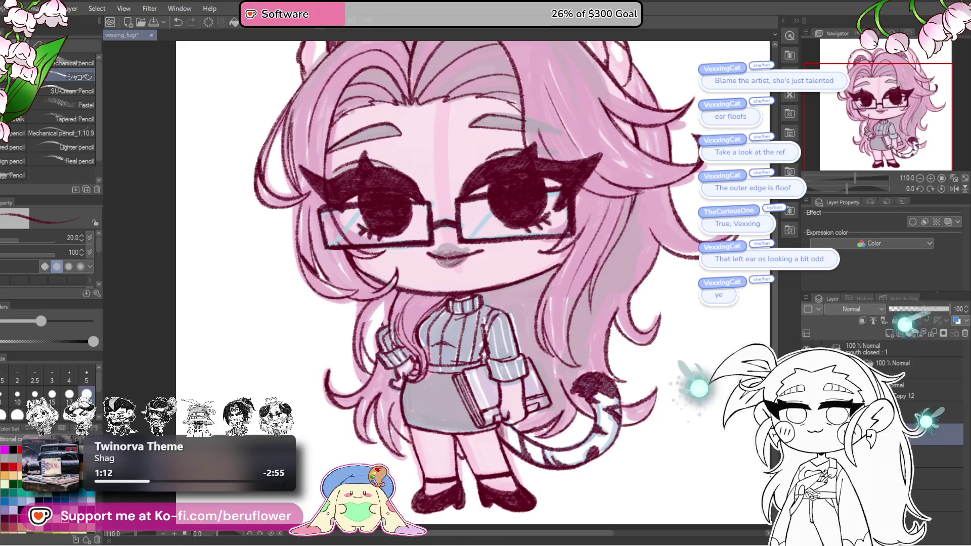
Hide the pink colouring layer so only maroon lineart shows, then reframe and tilt the view for the eye.
right_click(911, 413)
key("Escape")
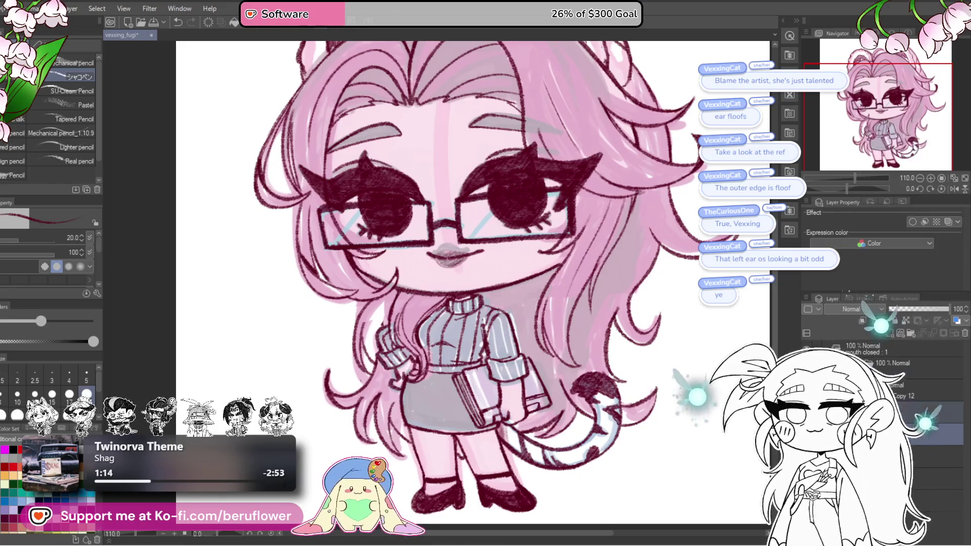
key("Delete")
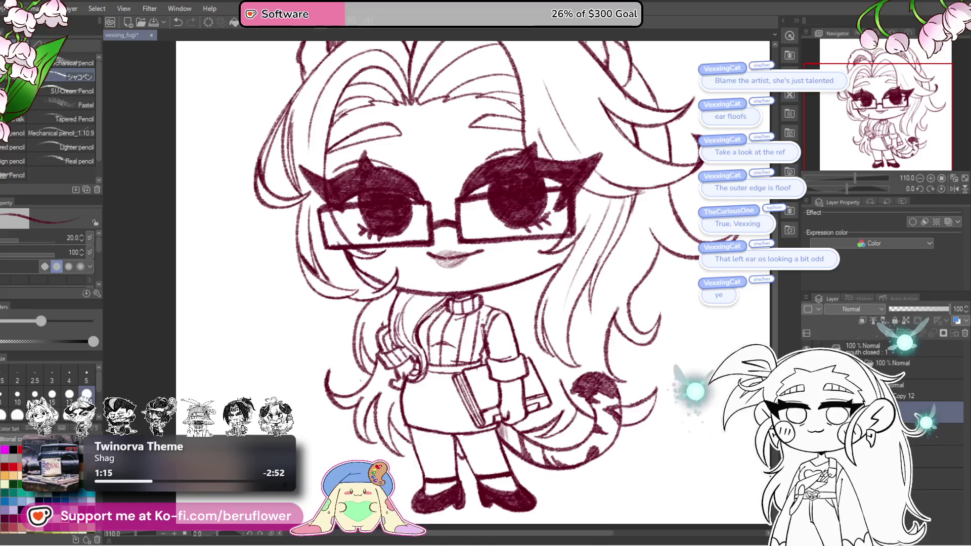
left_click_drag(470, 355, 449, 357)
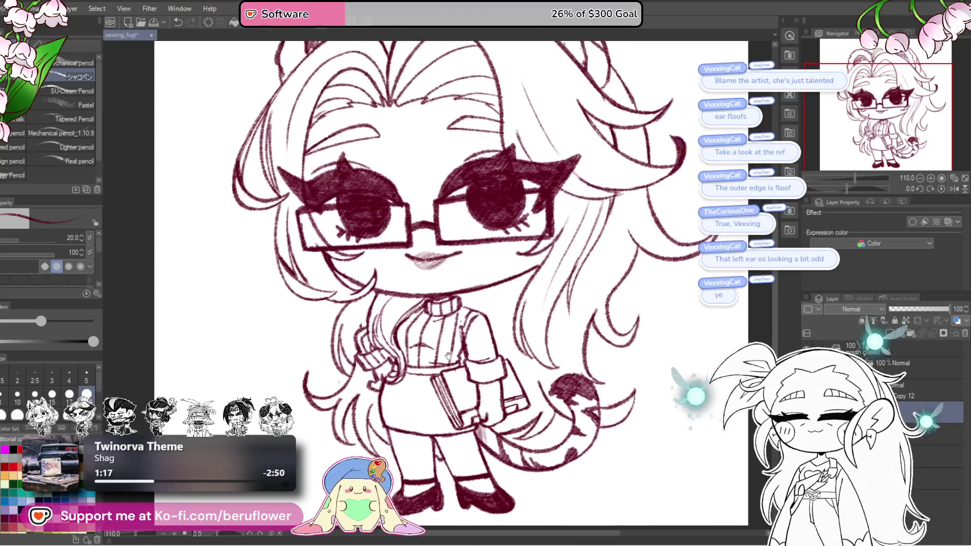
scroll(448, 356, "down", 5)
scroll(578, 371, "up", 5)
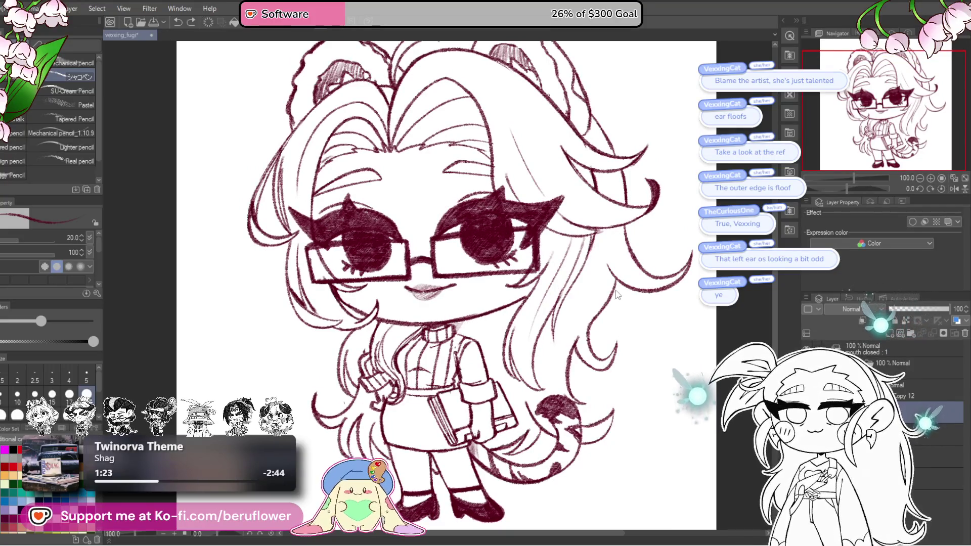
scroll(585, 377, "up", 1)
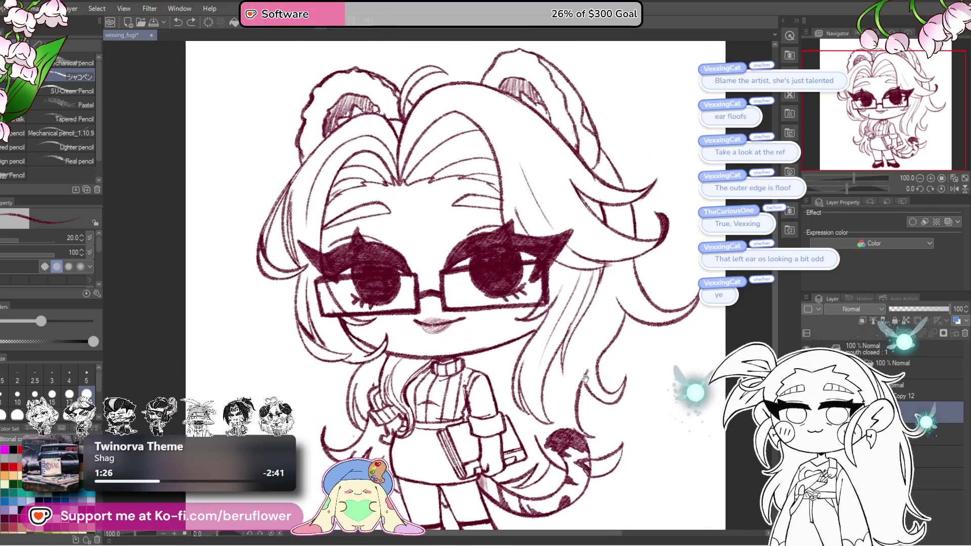
left_click_drag(585, 377, 574, 352)
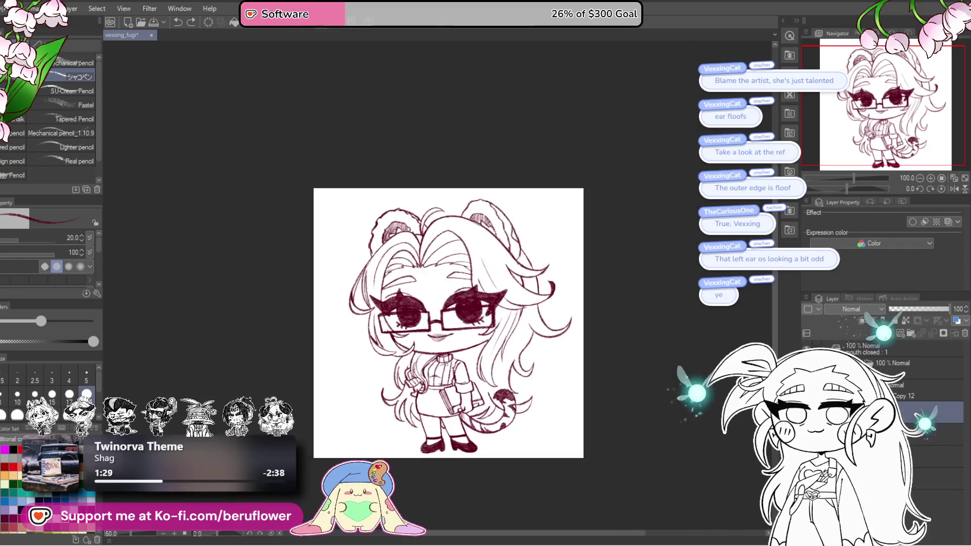
mouse_move(574, 352)
left_mouse_down()
mouse_move(447, 364)
mouse_move(456, 382)
left_mouse_up()
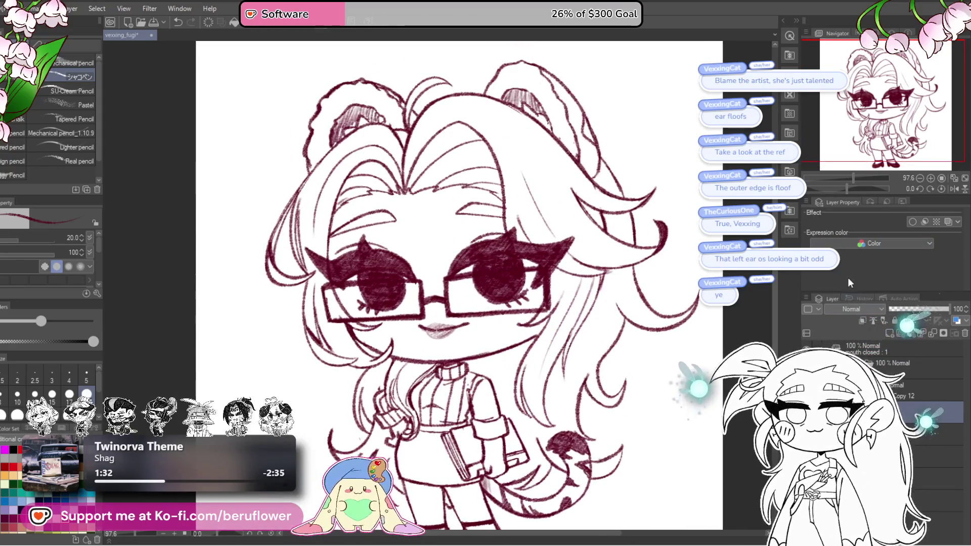
left_click_drag(851, 191, 838, 190)
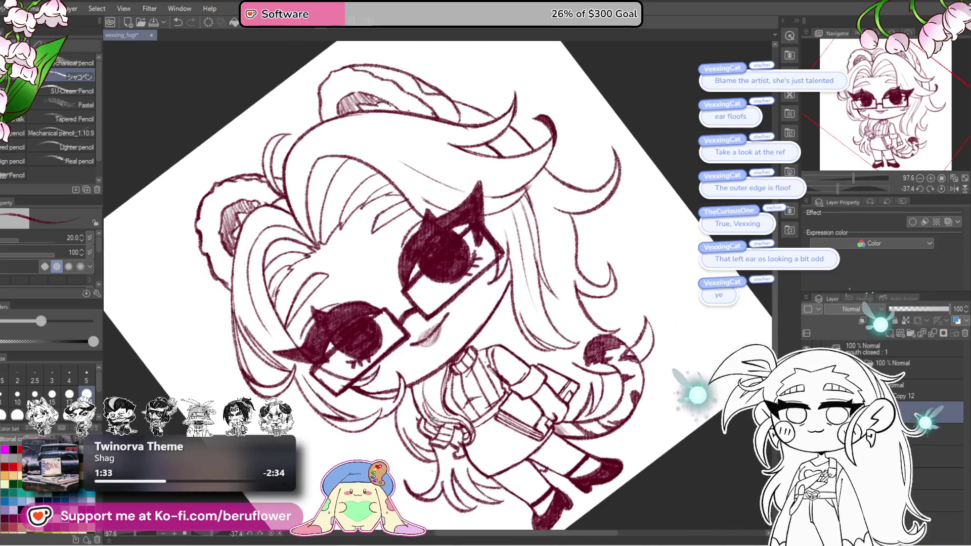
Hatch extra dark shading into the right eye's iris with the brush reduced to size 8.
left_click_drag(441, 289, 436, 299)
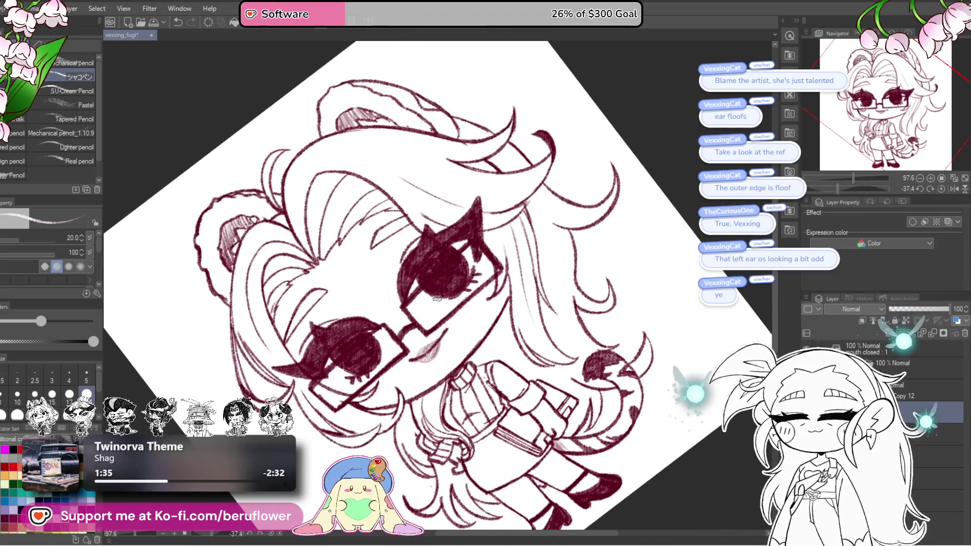
scroll(436, 298, "up", 2)
scroll(445, 269, "up", 2)
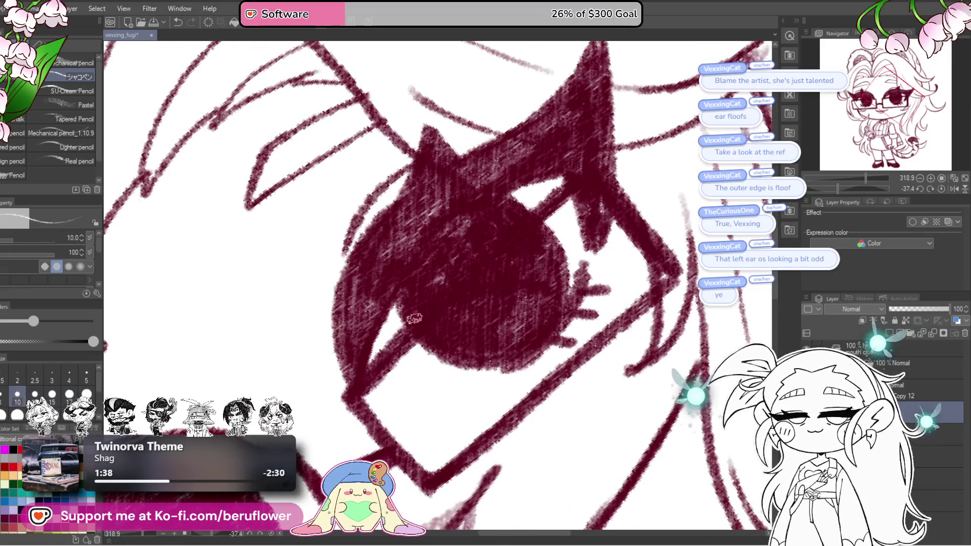
key("bracketleft")
mouse_move(516, 220)
left_mouse_down()
mouse_move(418, 312)
mouse_move(554, 183)
mouse_move(516, 263)
mouse_move(600, 194)
mouse_move(486, 283)
left_mouse_up()
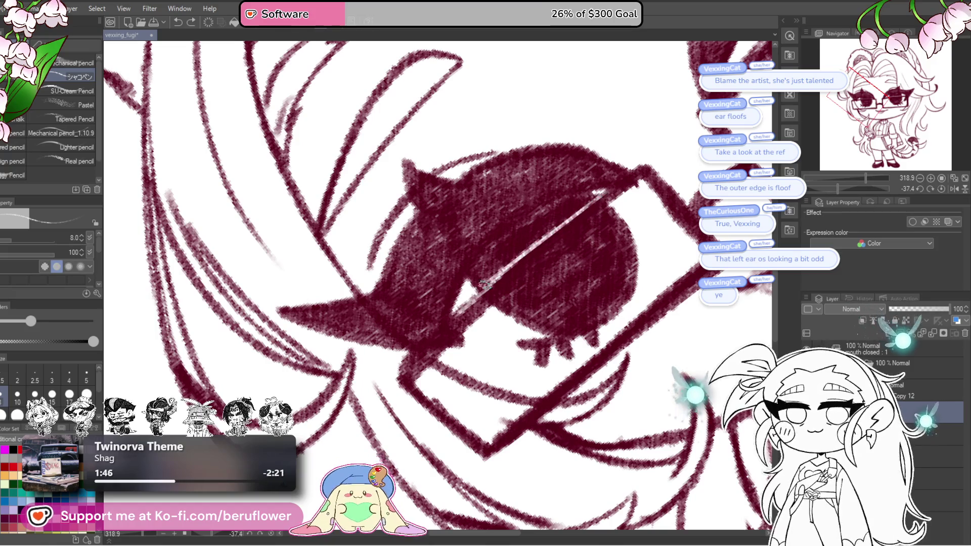
key("ctrl+0")
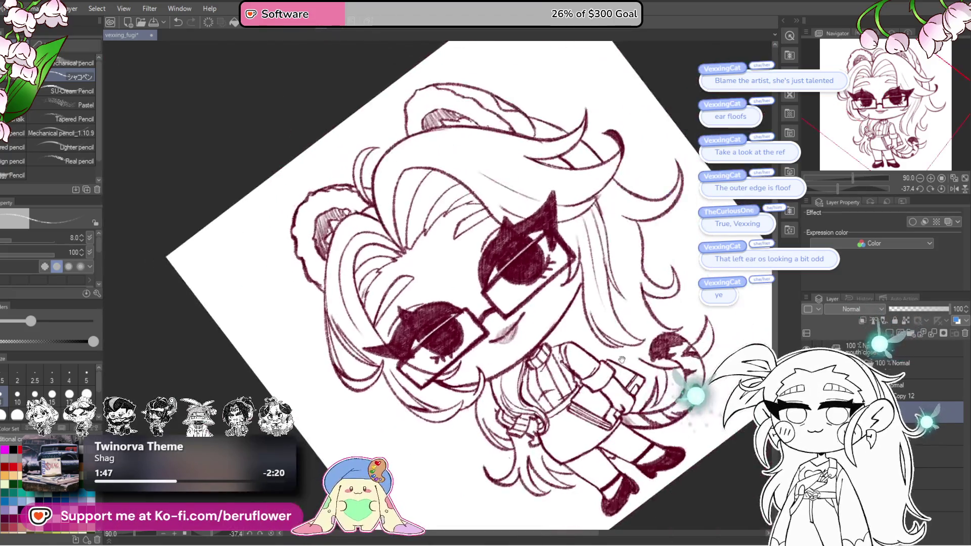
left_click(949, 192)
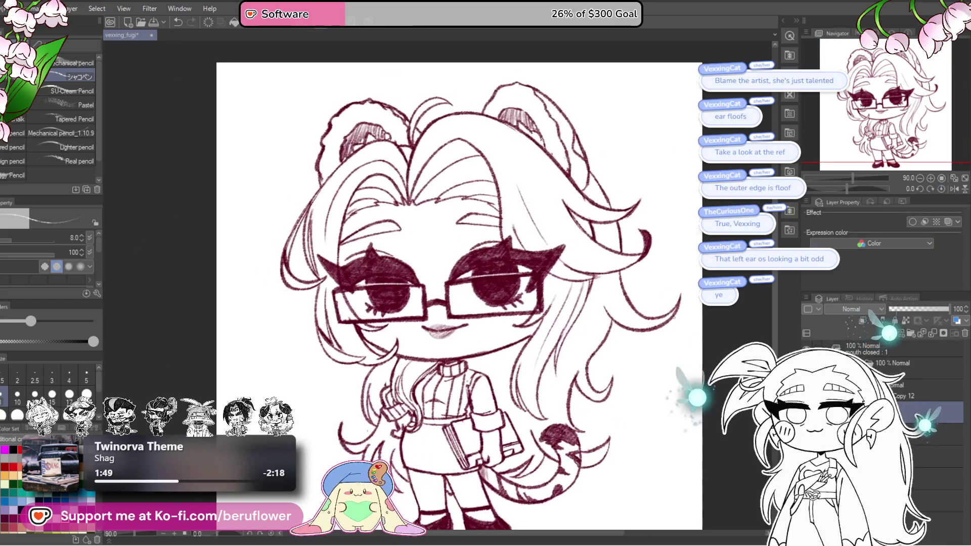
scroll(521, 251, "up", 3)
scroll(521, 251, "up", 1)
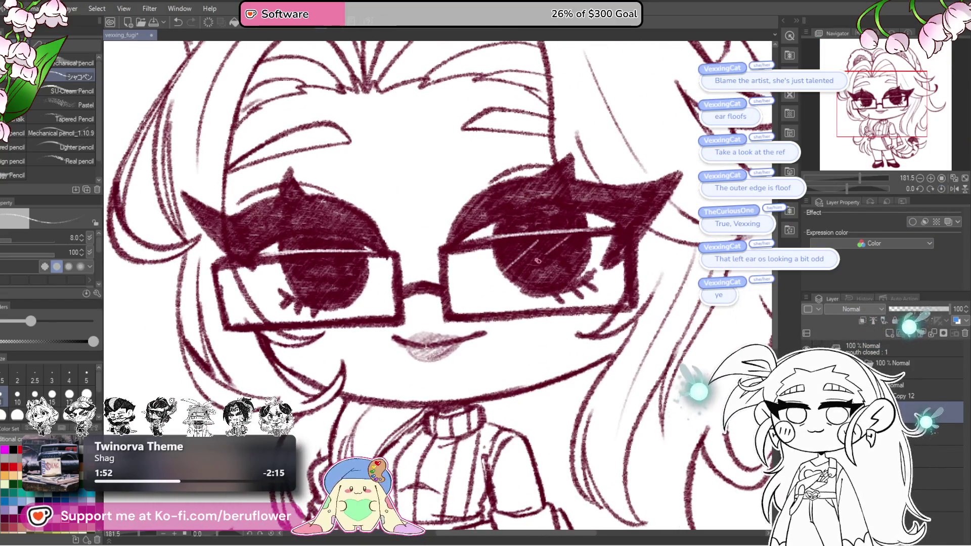
mouse_move(429, 390)
left_mouse_down()
mouse_move(502, 352)
mouse_move(615, 325)
left_mouse_up()
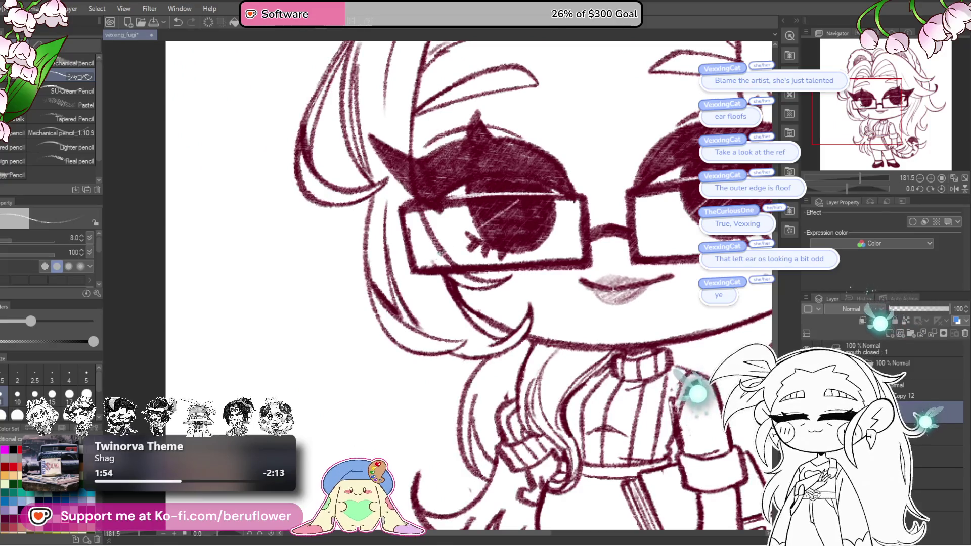
scroll(440, 252, "down", 1)
scroll(493, 304, "down", 1)
scroll(570, 380, "down", 1)
scroll(626, 447, "down", 1)
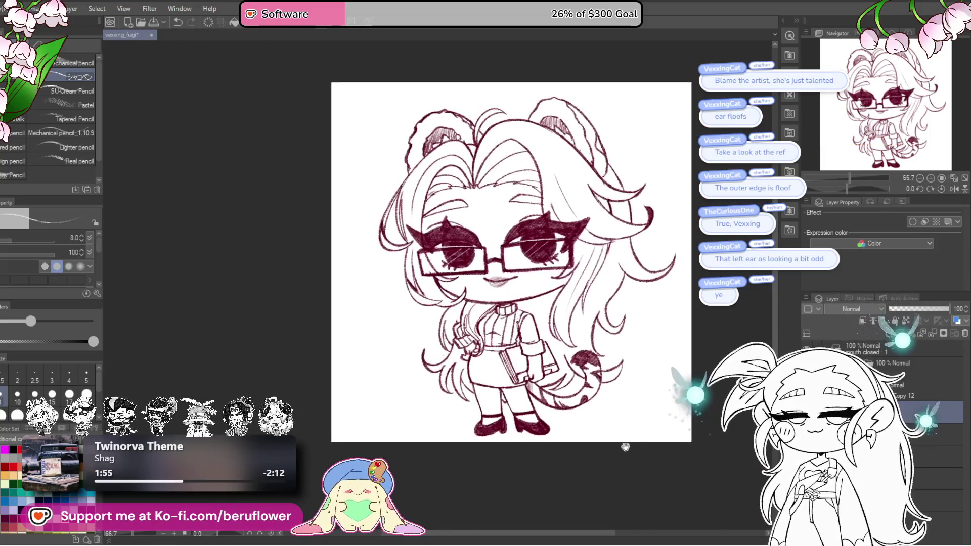
left_click_drag(626, 448, 574, 461)
left_click_drag(594, 409, 564, 408)
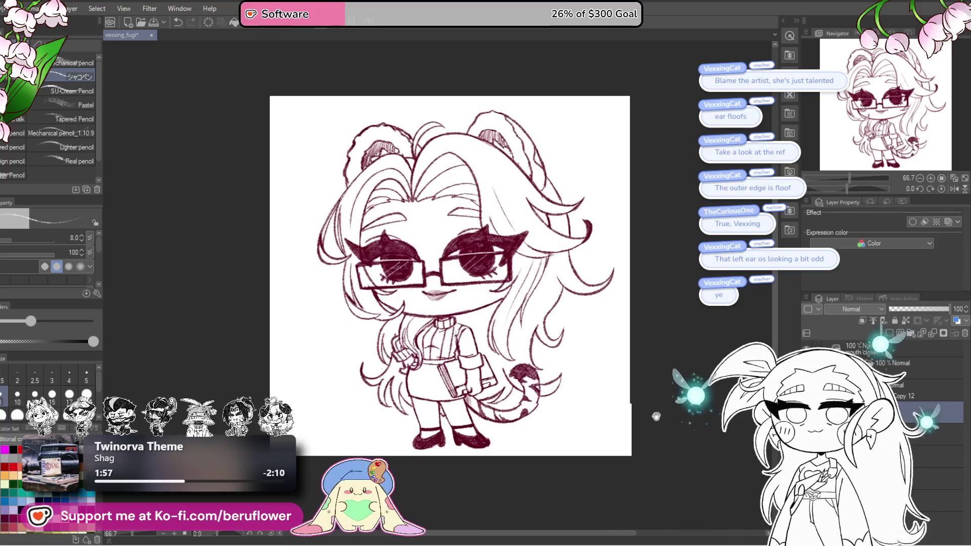
scroll(552, 382, "up", 3)
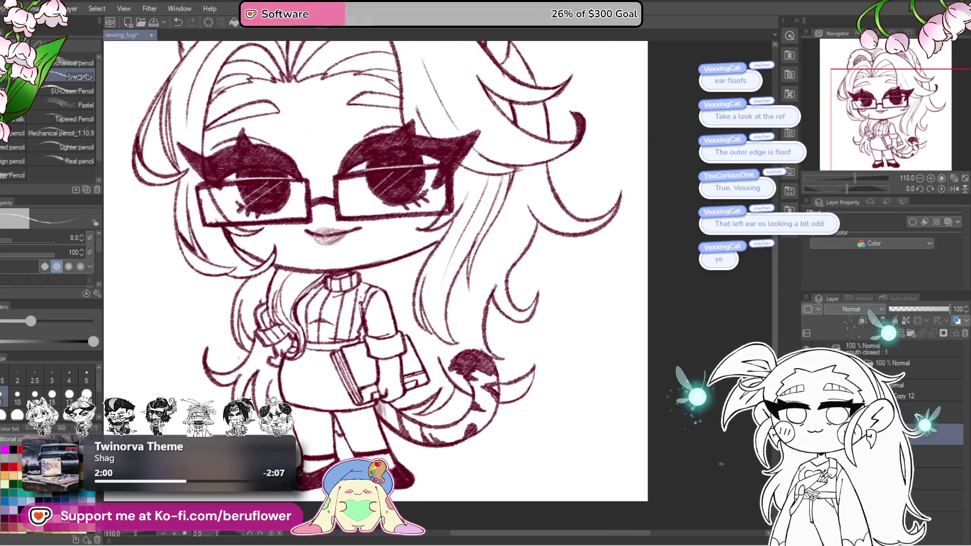
left_click_drag(424, 393, 508, 436)
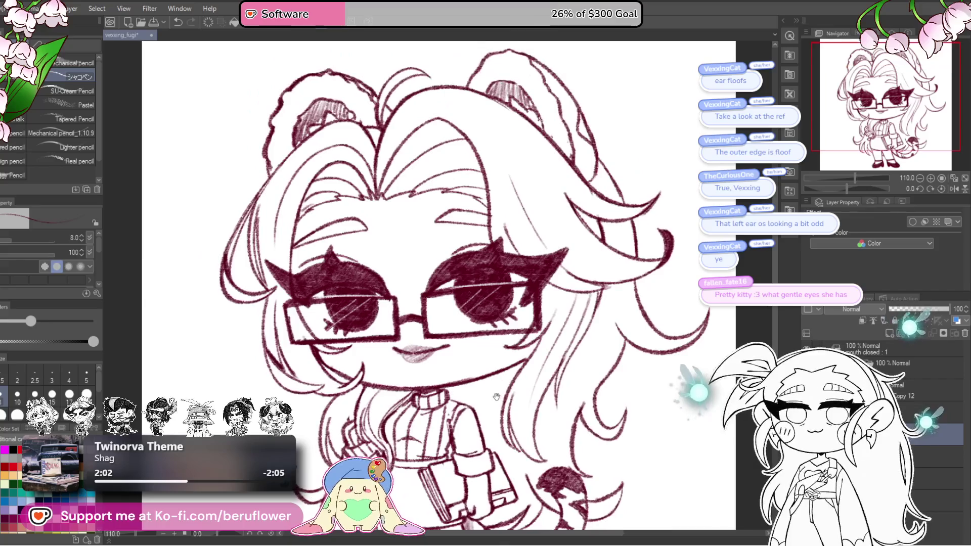
scroll(473, 346, "down", 1)
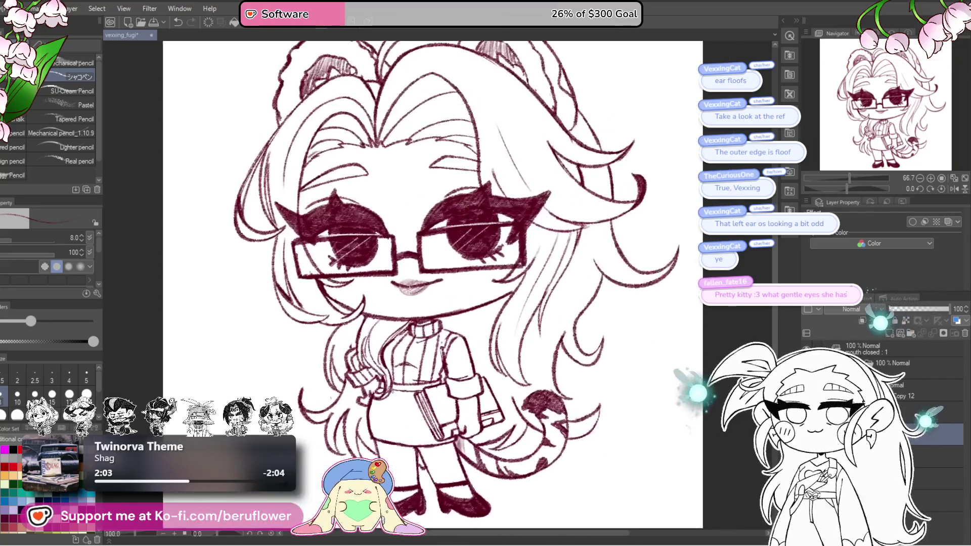
mouse_move(473, 346)
left_mouse_down()
mouse_move(522, 379)
mouse_move(501, 395)
left_mouse_up()
scroll(500, 395, "down", 1)
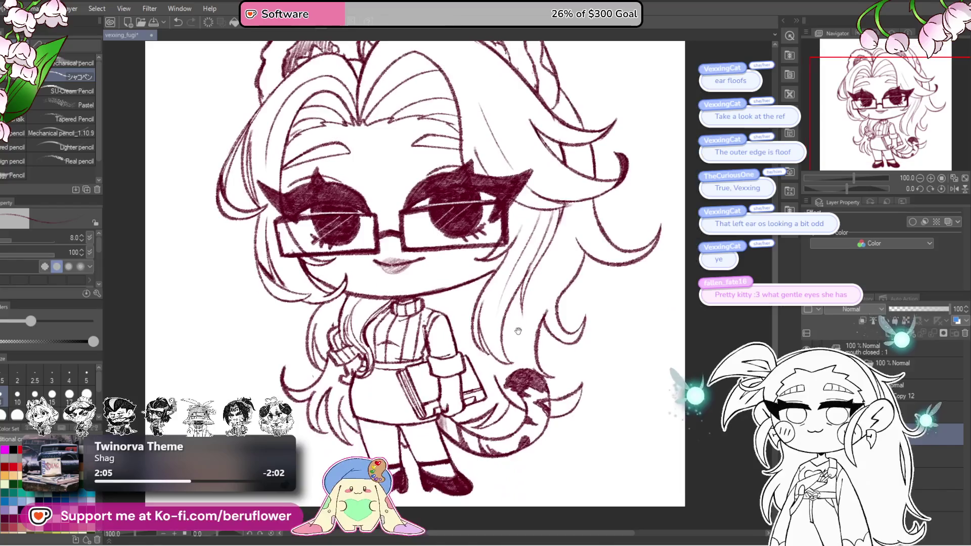
scroll(452, 356, "up", 1)
scroll(410, 326, "down", 2)
scroll(410, 327, "up", 1)
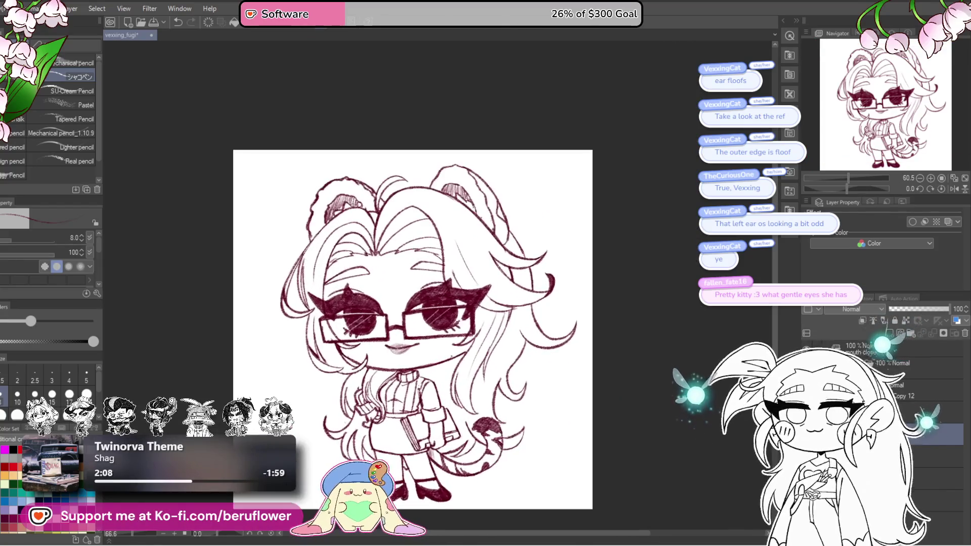
left_click_drag(545, 460, 537, 454)
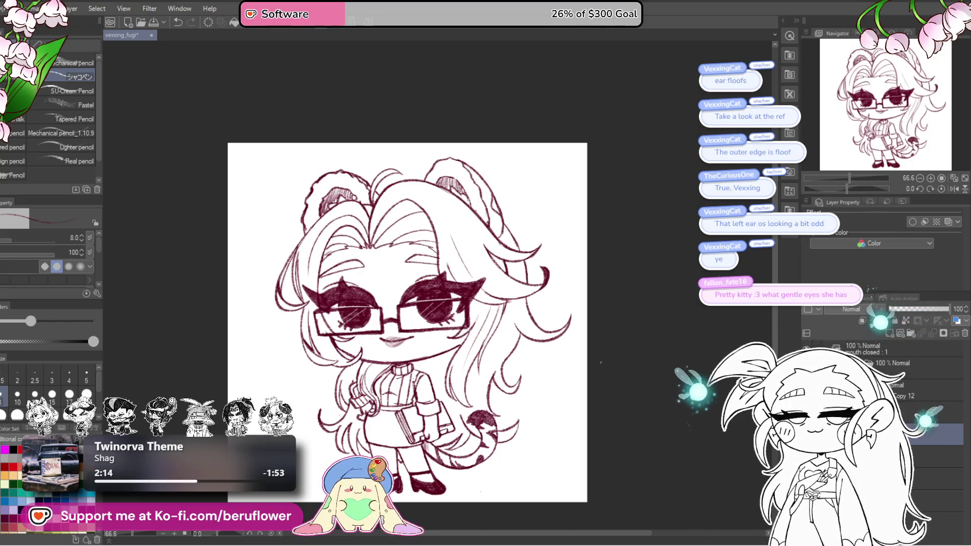
left_click_drag(561, 352, 535, 350)
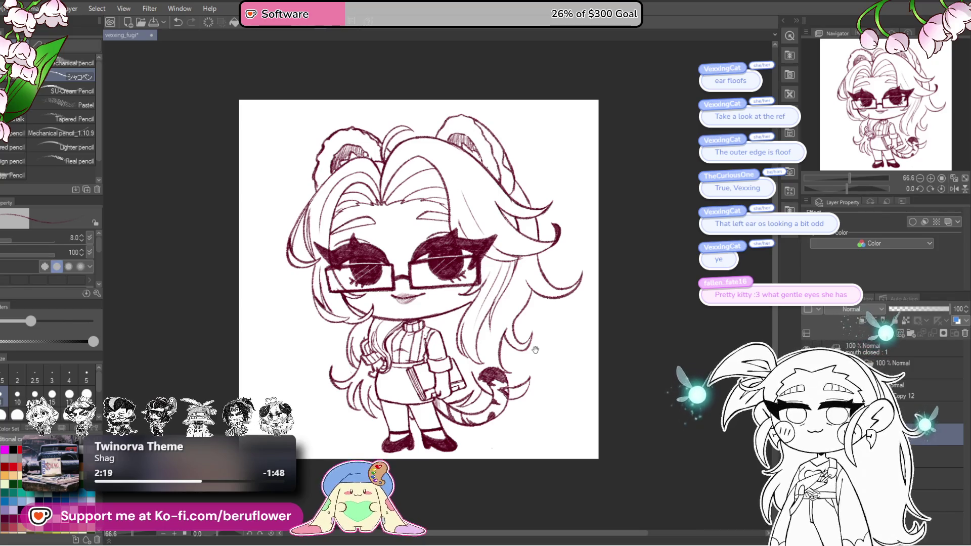
left_click_drag(536, 350, 502, 374)
scroll(420, 424, "up", 3)
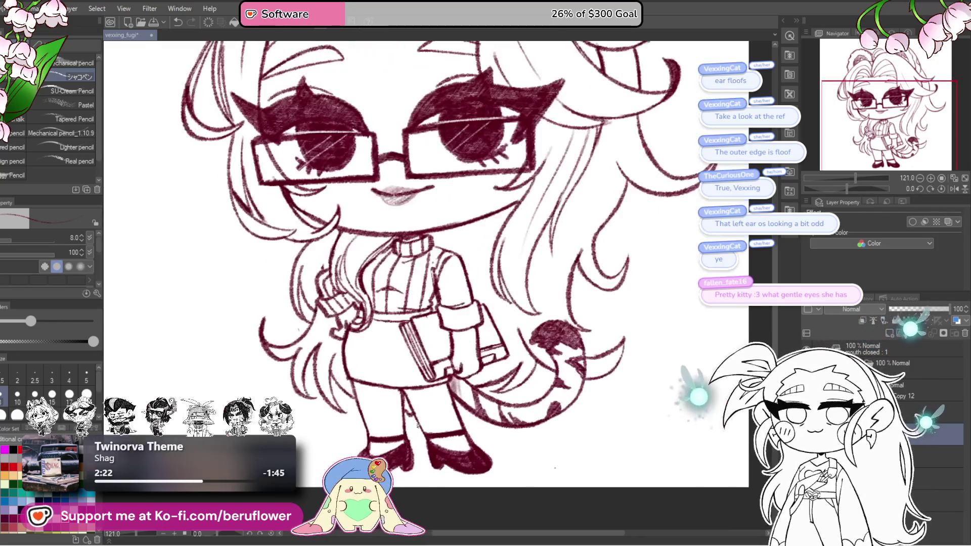
scroll(420, 423, "up", 1)
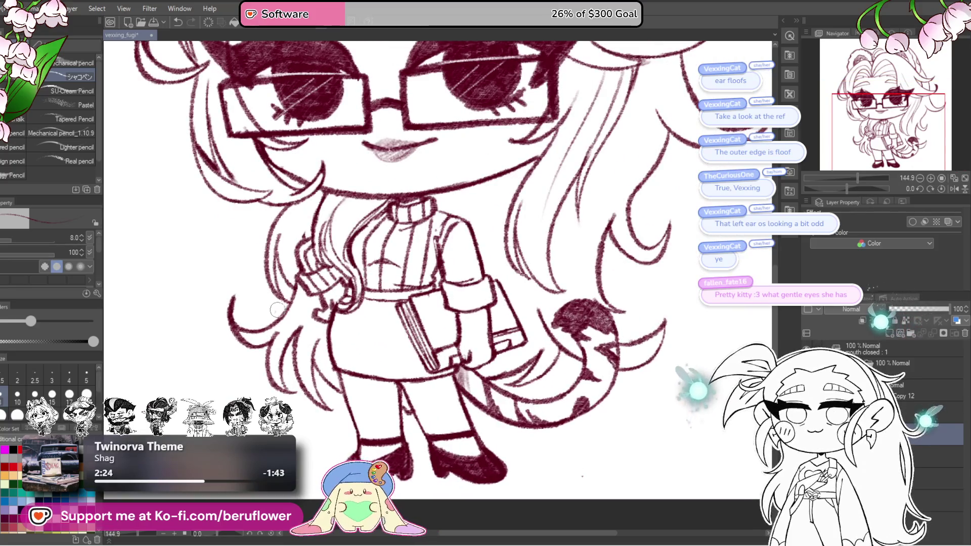
scroll(274, 309, "down", 1)
With a larger pencil, shade the skirt waistband and the book's spine dark maroon.
mouse_move(273, 310)
left_mouse_down()
mouse_move(304, 326)
mouse_move(464, 322)
left_mouse_up()
key("bracketright")
key("bracketright")
key("bracketright")
key("bracketright")
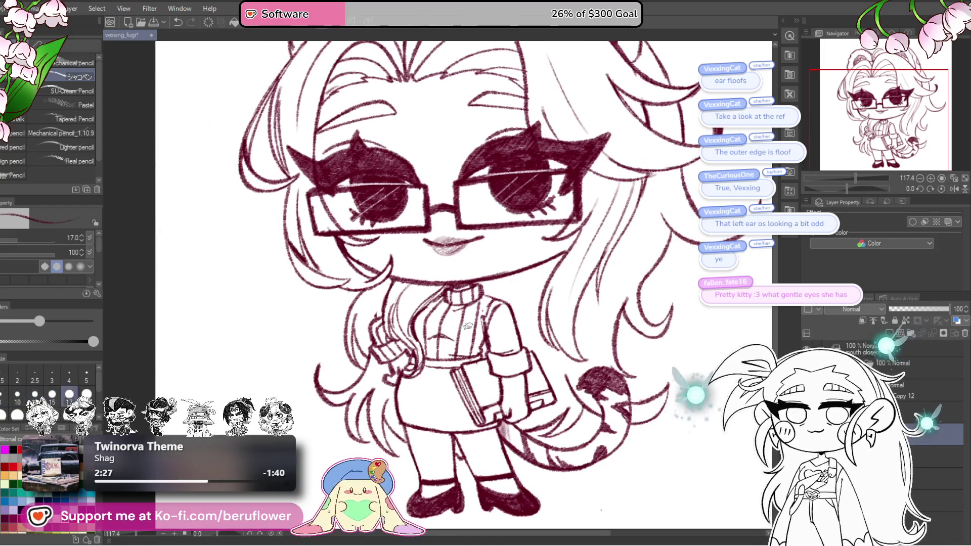
scroll(409, 390, "up", 3)
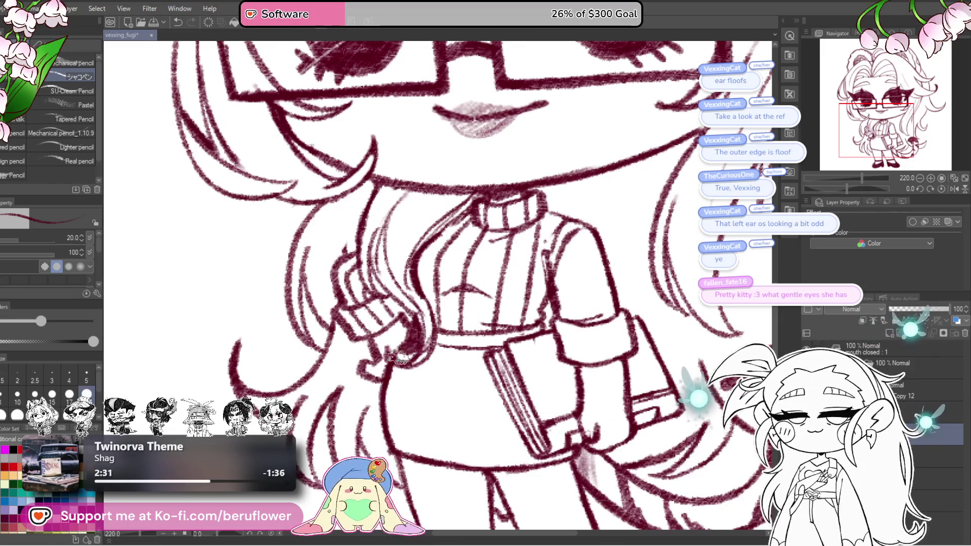
mouse_move(409, 357)
left_mouse_down()
mouse_move(431, 341)
mouse_move(410, 410)
mouse_move(425, 355)
mouse_move(448, 356)
mouse_move(464, 330)
mouse_move(524, 322)
mouse_move(512, 334)
mouse_move(545, 319)
mouse_move(510, 322)
left_mouse_up()
scroll(480, 323, "down", 4)
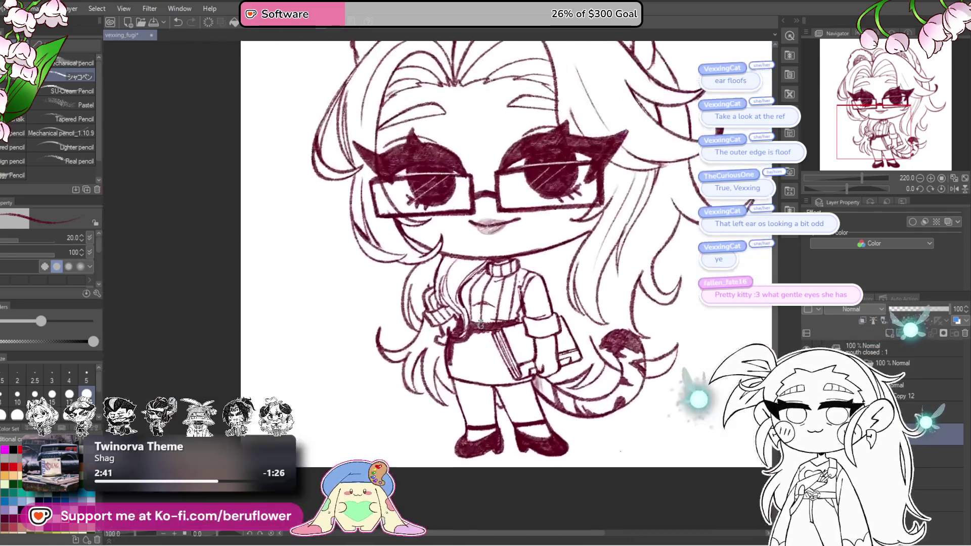
scroll(480, 327, "up", 2)
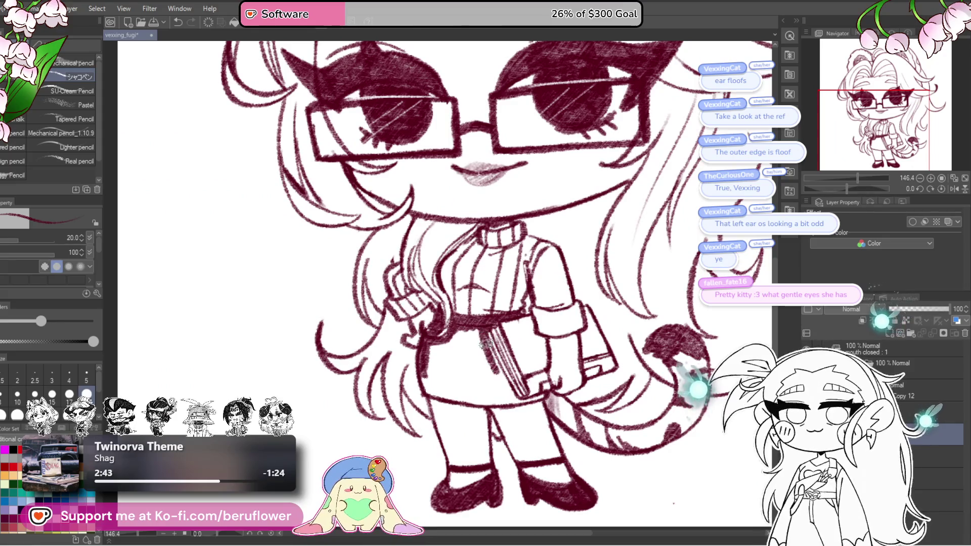
mouse_move(483, 344)
left_mouse_down()
mouse_move(504, 391)
mouse_move(502, 357)
mouse_move(477, 338)
left_mouse_up()
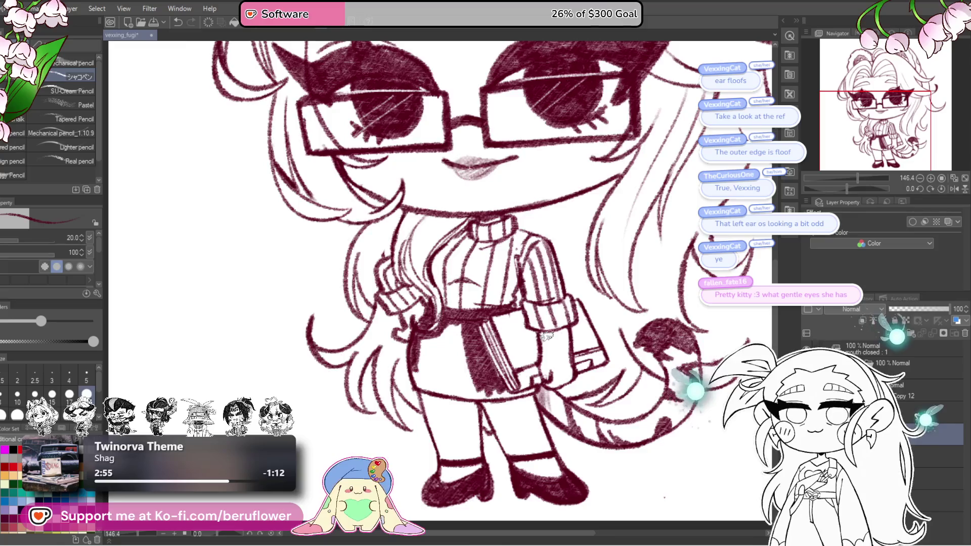
scroll(546, 336, "down", 5)
scroll(547, 335, "up", 3)
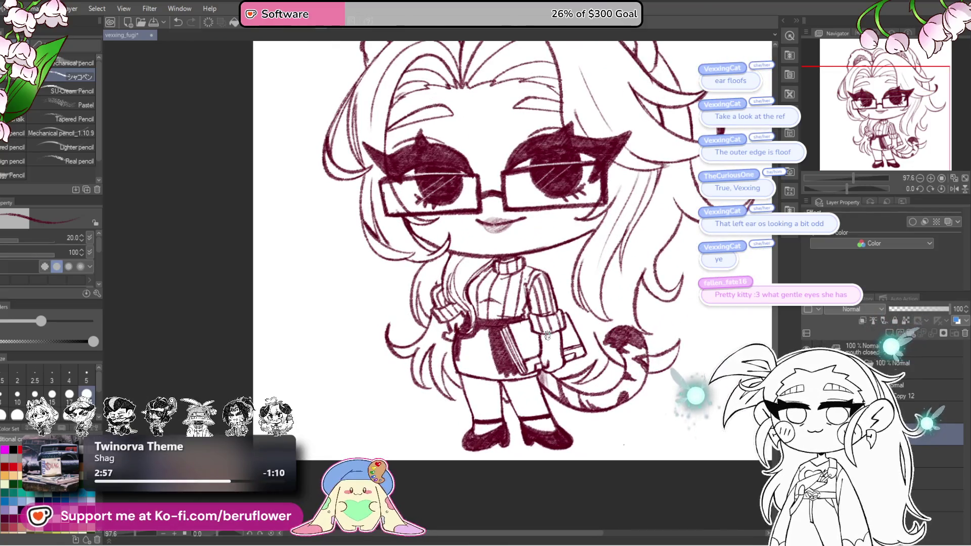
scroll(562, 353, "up", 1)
scroll(562, 353, "up", 1)
scroll(561, 354, "up", 2)
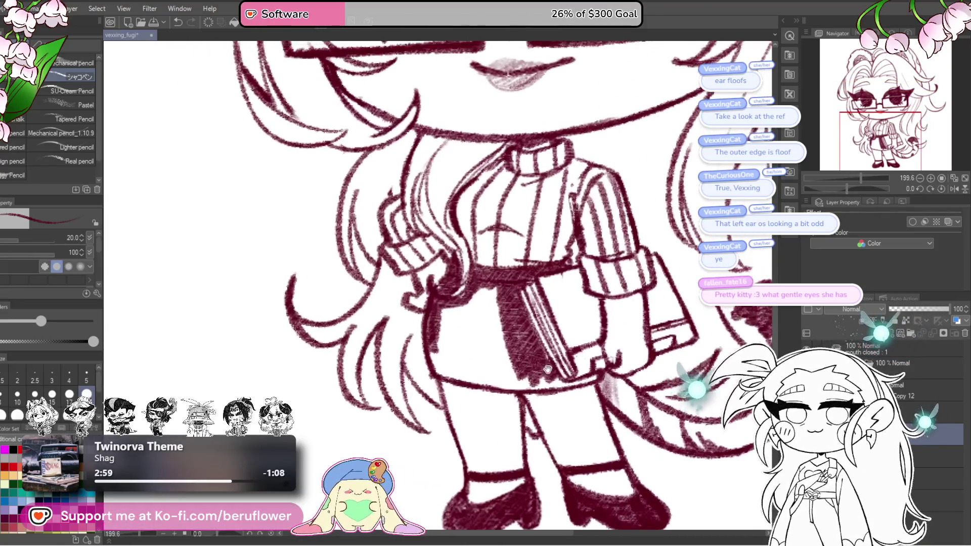
scroll(562, 353, "up", 1)
Fill the skirt with dense dark hatching, closing its white gaps down to the lower middle.
left_click_drag(848, 192, 837, 189)
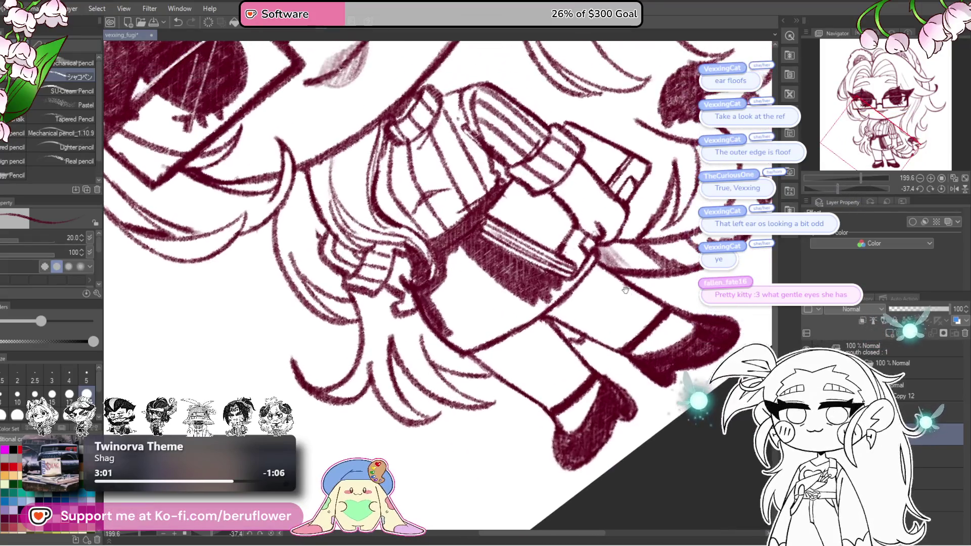
mouse_move(588, 261)
left_mouse_down()
mouse_move(561, 292)
mouse_move(501, 328)
mouse_move(459, 326)
mouse_move(480, 274)
mouse_move(495, 282)
left_mouse_up()
mouse_move(540, 304)
left_mouse_down()
mouse_move(482, 349)
mouse_move(516, 300)
mouse_move(494, 300)
mouse_move(512, 306)
mouse_move(504, 300)
mouse_move(531, 334)
left_mouse_up()
left_click_drag(485, 289, 500, 325)
mouse_move(503, 279)
left_mouse_down()
mouse_move(525, 319)
mouse_move(486, 353)
left_mouse_up()
mouse_move(490, 315)
left_mouse_down()
mouse_move(471, 356)
mouse_move(505, 322)
mouse_move(577, 323)
mouse_move(581, 414)
left_mouse_up()
scroll(577, 326, "down", 2)
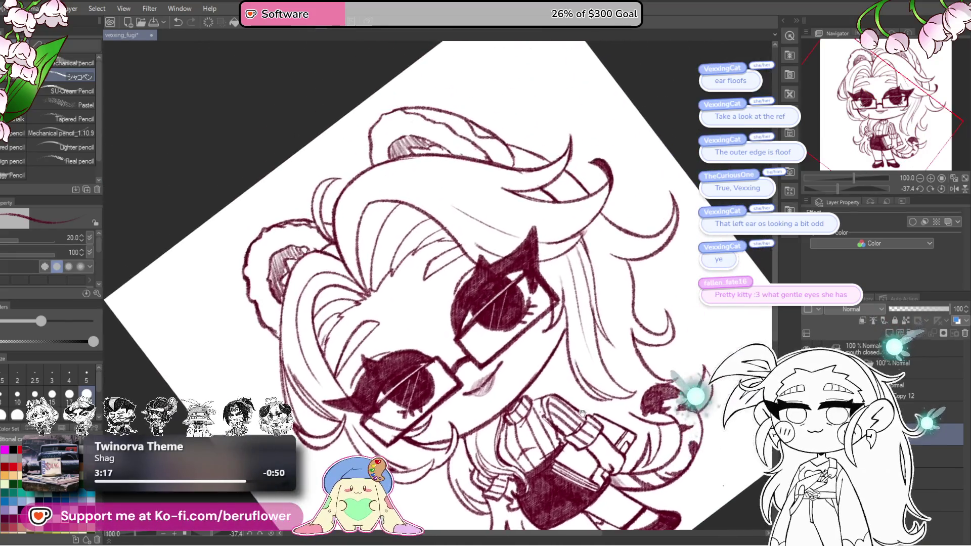
Hatch the insides of the right and left cat ears.
left_click(953, 191)
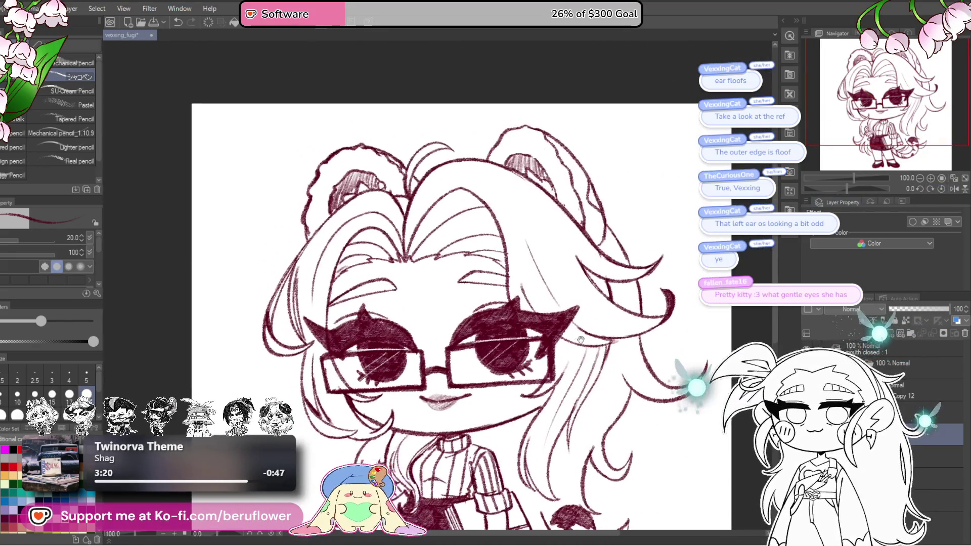
scroll(506, 166, "up", 2)
mouse_move(559, 178)
left_mouse_down()
mouse_move(592, 198)
mouse_move(568, 163)
mouse_move(531, 157)
mouse_move(532, 173)
left_mouse_up()
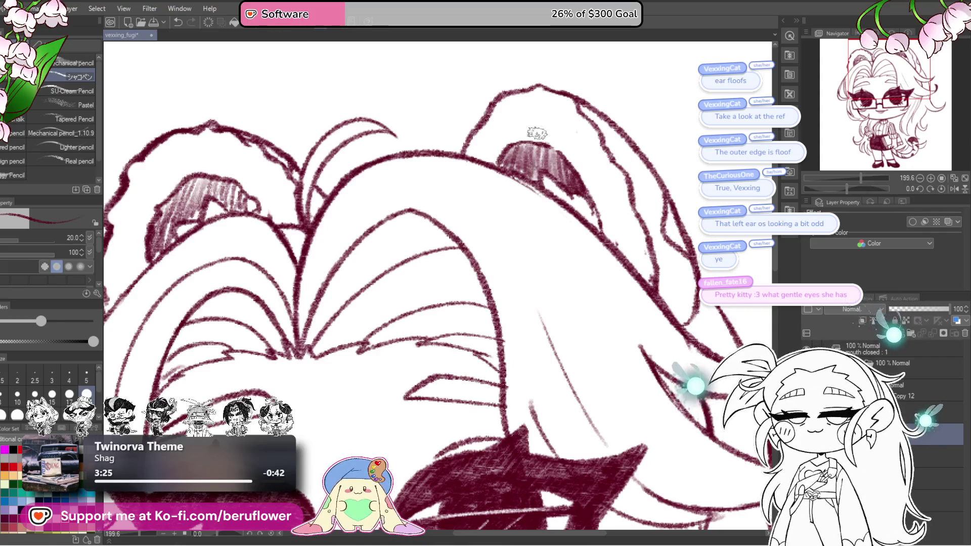
scroll(538, 134, "down", 2)
scroll(492, 241, "up", 2)
mouse_move(501, 237)
left_mouse_down()
mouse_move(487, 241)
mouse_move(467, 224)
mouse_move(437, 228)
mouse_move(418, 247)
left_mouse_up()
scroll(451, 242, "down", 3)
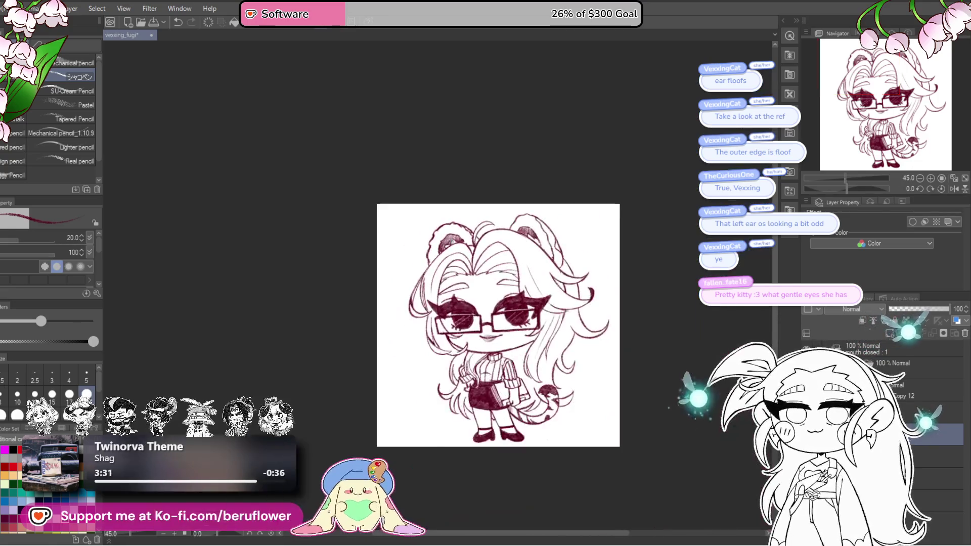
scroll(575, 388, "up", 2)
scroll(575, 388, "up", 1)
scroll(574, 388, "up", 1)
Hatch the sleeve cuffs, lightly across the sweater chest and along the right sleeve.
left_click_drag(574, 387, 481, 298)
scroll(482, 298, "up", 1)
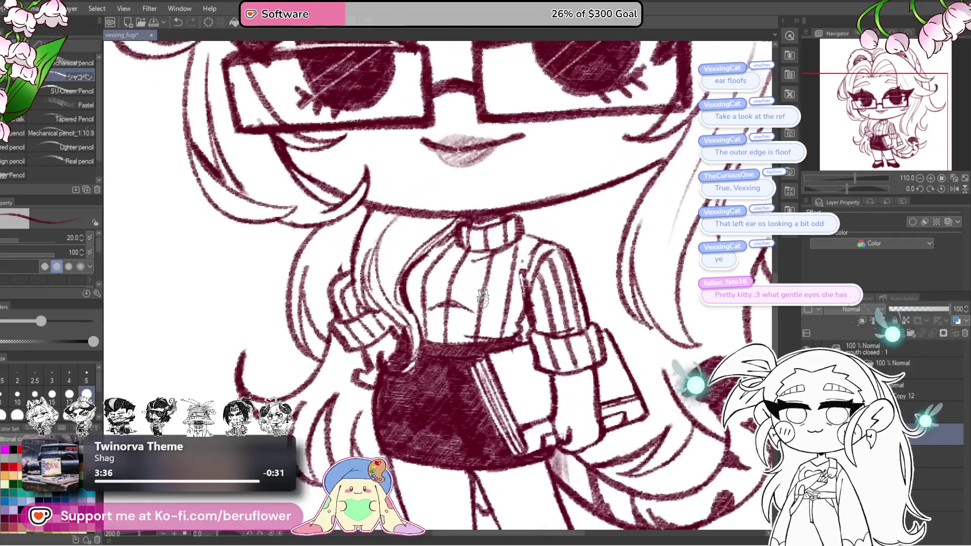
scroll(455, 295, "up", 1)
scroll(411, 288, "up", 1)
mouse_move(406, 307)
left_mouse_down()
mouse_move(387, 292)
mouse_move(388, 323)
mouse_move(399, 304)
mouse_move(410, 353)
mouse_move(429, 313)
mouse_move(448, 319)
mouse_move(426, 334)
left_mouse_up()
left_click_drag(543, 302, 544, 296)
mouse_move(465, 282)
left_mouse_down()
mouse_move(486, 254)
mouse_move(531, 228)
mouse_move(623, 266)
mouse_move(638, 251)
mouse_move(657, 338)
mouse_move(651, 350)
mouse_move(622, 353)
mouse_move(611, 340)
mouse_move(630, 304)
mouse_move(672, 319)
left_mouse_up()
mouse_move(568, 299)
left_mouse_down()
mouse_move(610, 360)
mouse_move(548, 375)
mouse_move(517, 334)
mouse_move(522, 311)
mouse_move(566, 307)
mouse_move(596, 334)
mouse_move(630, 297)
mouse_move(652, 288)
mouse_move(607, 318)
mouse_move(545, 334)
left_mouse_up()
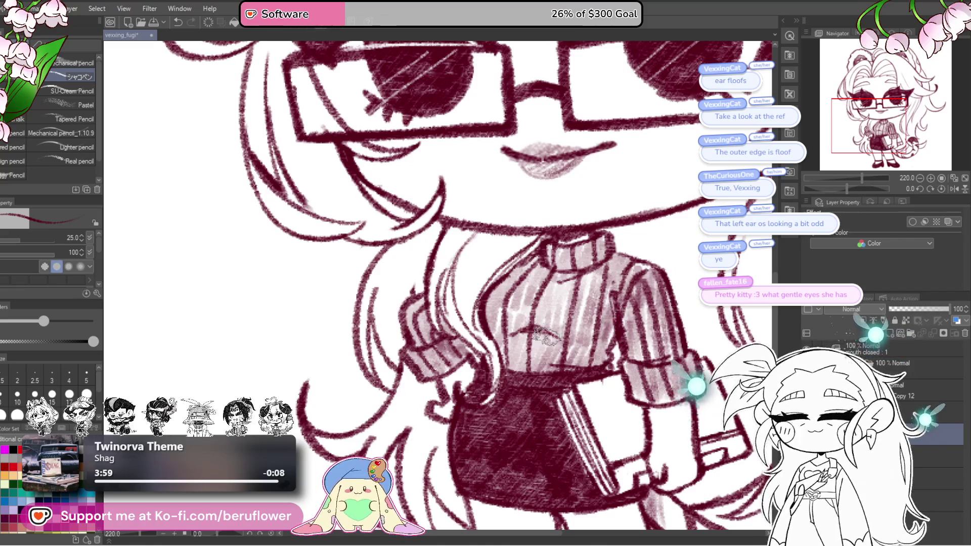
scroll(531, 304, "down", 4)
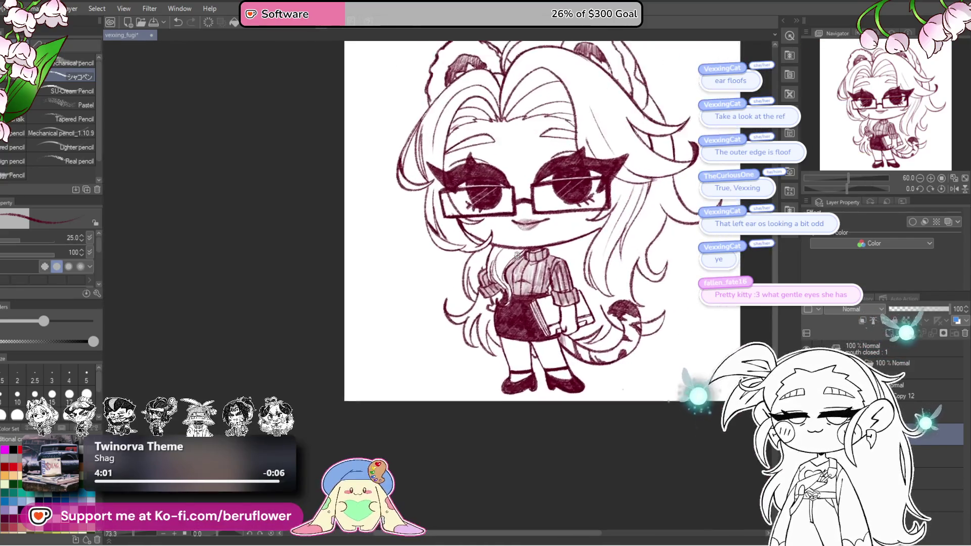
scroll(518, 256, "up", 1)
scroll(517, 256, "up", 1)
scroll(531, 342, "up", 1)
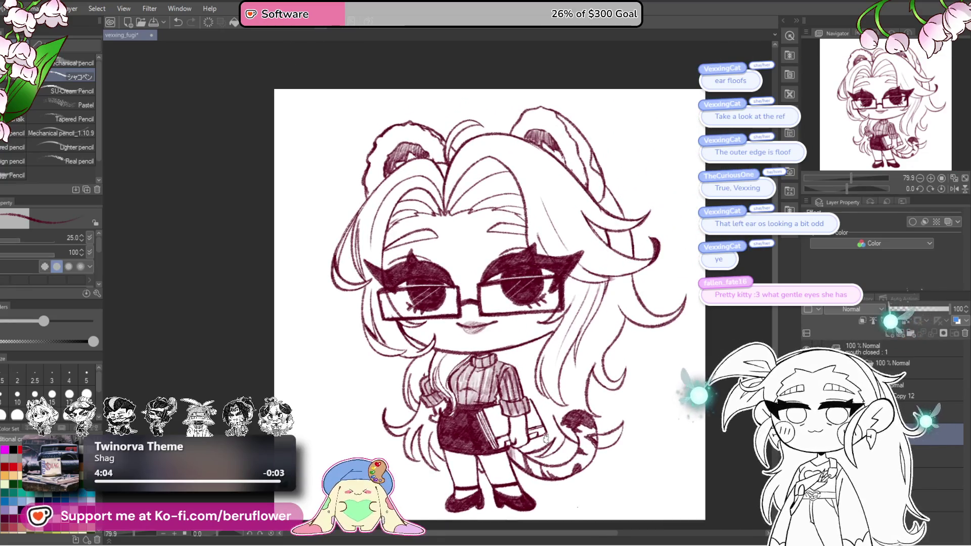
left_click_drag(410, 471, 397, 425)
scroll(410, 410, "down", 4)
scroll(455, 395, "up", 2)
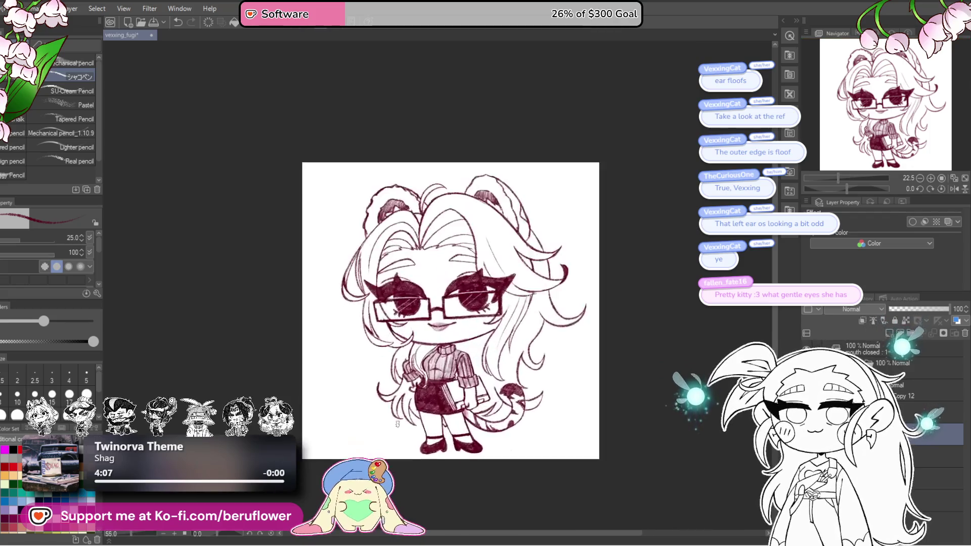
scroll(516, 380, "up", 2)
scroll(569, 360, "up", 1)
mouse_move(568, 361)
left_mouse_down()
mouse_move(640, 410)
mouse_move(550, 353)
left_mouse_up()
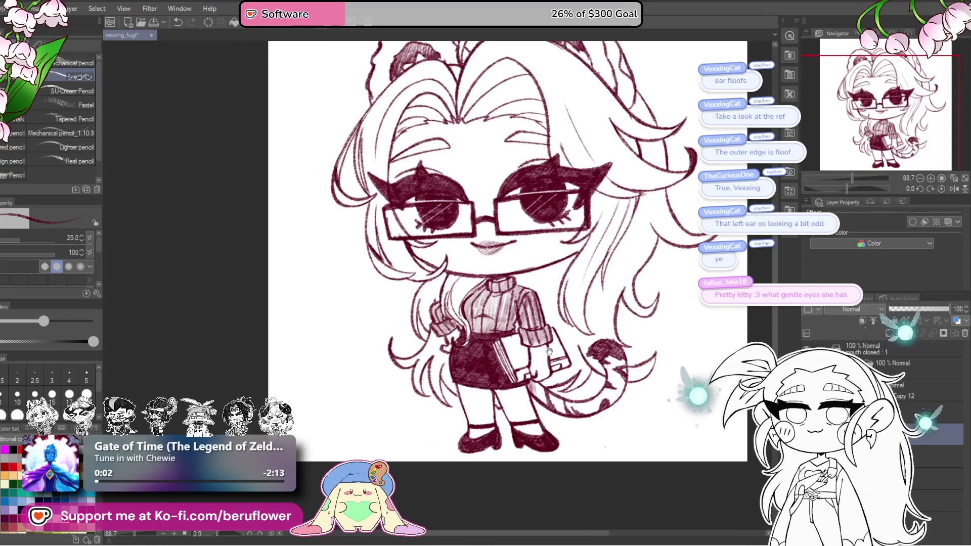
Paint light pink shading strokes along the right ear's fluffy outer rim, top to bottom.
left_click_drag(565, 389, 539, 407)
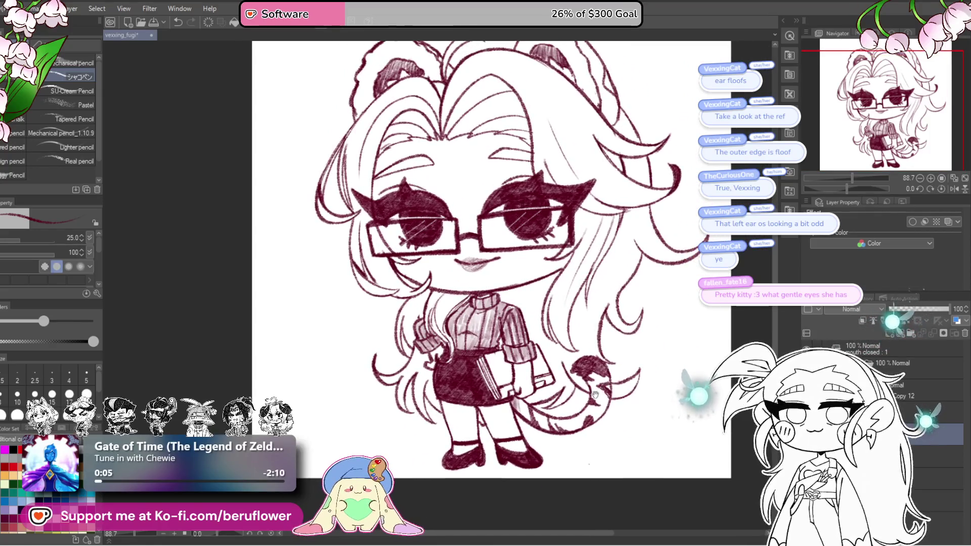
mouse_move(683, 198)
left_mouse_down()
mouse_move(659, 200)
mouse_move(648, 319)
mouse_move(652, 300)
left_mouse_up()
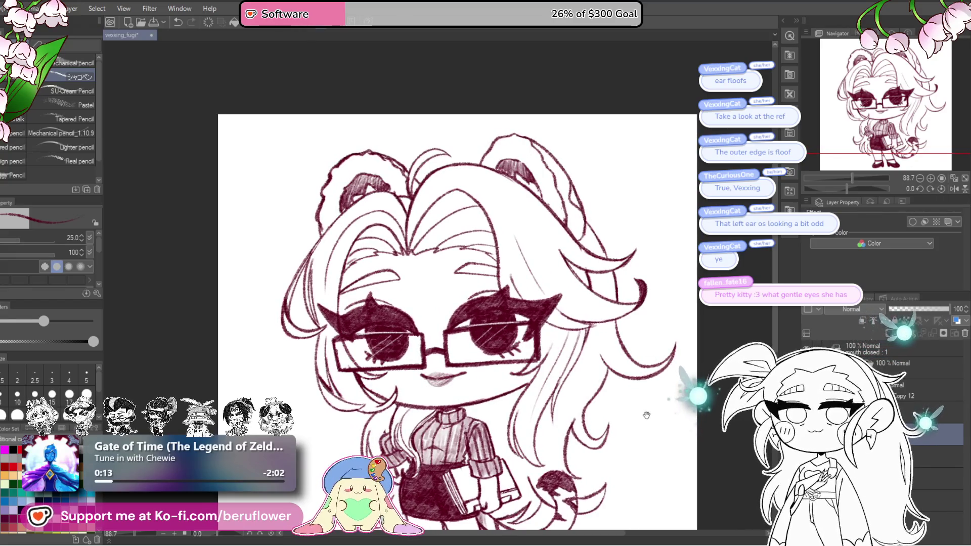
left_click_drag(647, 415, 617, 435)
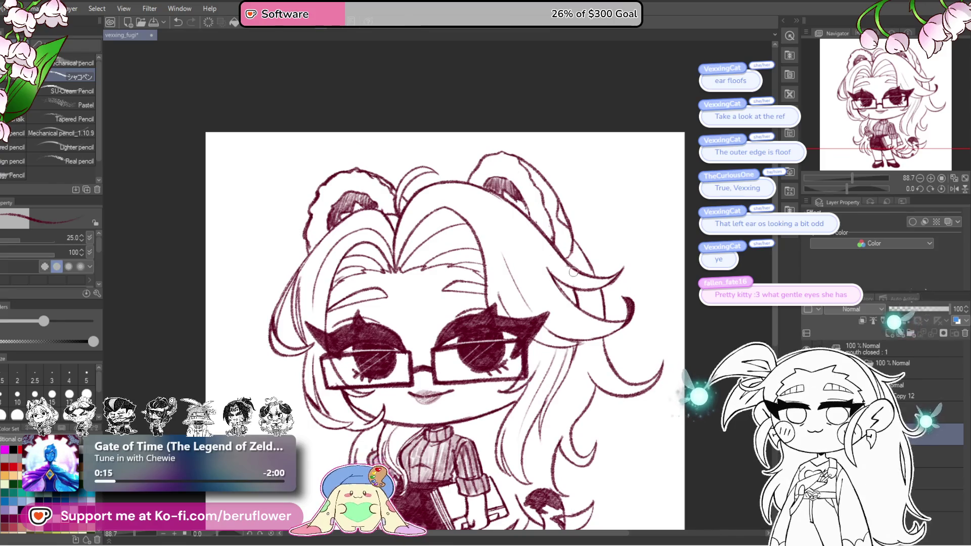
scroll(538, 200, "down", 3)
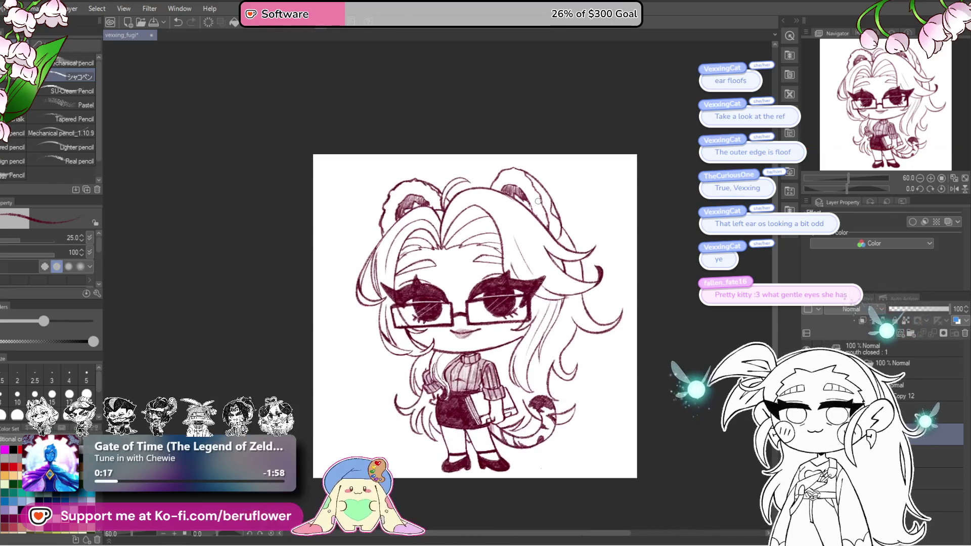
scroll(546, 221, "up", 1)
scroll(562, 250, "up", 3)
scroll(569, 265, "up", 2)
left_click_drag(568, 265, 581, 298)
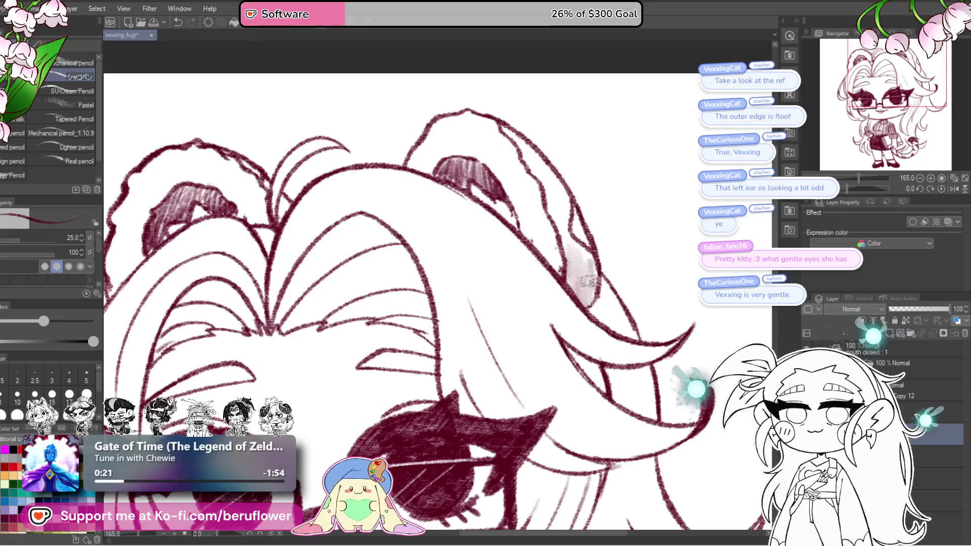
mouse_move(562, 201)
left_mouse_down()
mouse_move(523, 139)
mouse_move(535, 163)
left_mouse_up()
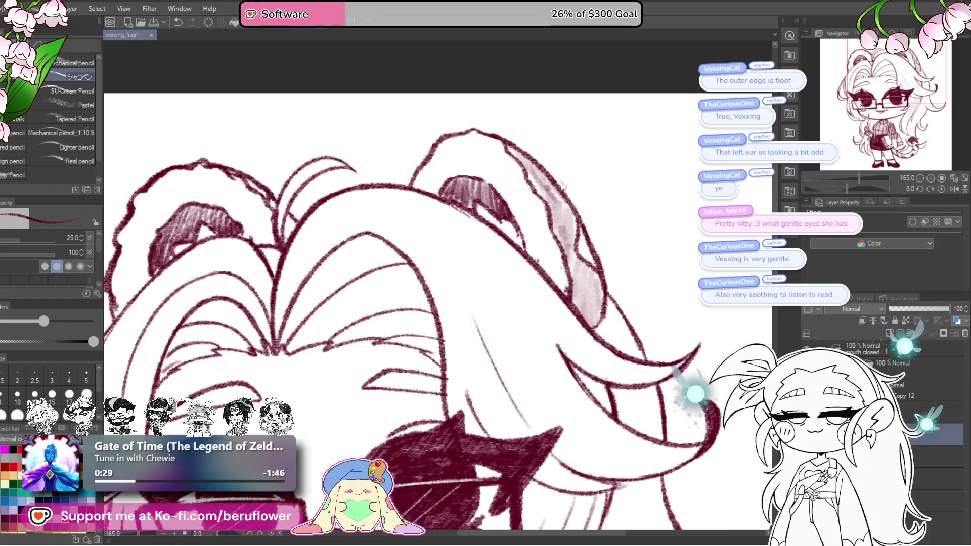
mouse_move(553, 176)
left_mouse_down()
mouse_move(570, 213)
mouse_move(524, 152)
mouse_move(513, 154)
left_mouse_up()
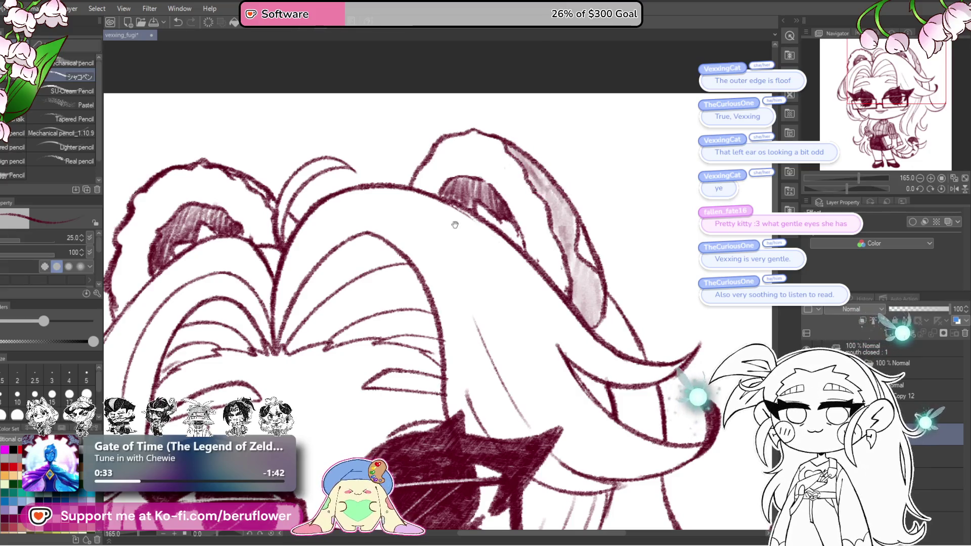
scroll(455, 225, "down", 2)
scroll(464, 199, "up", 2)
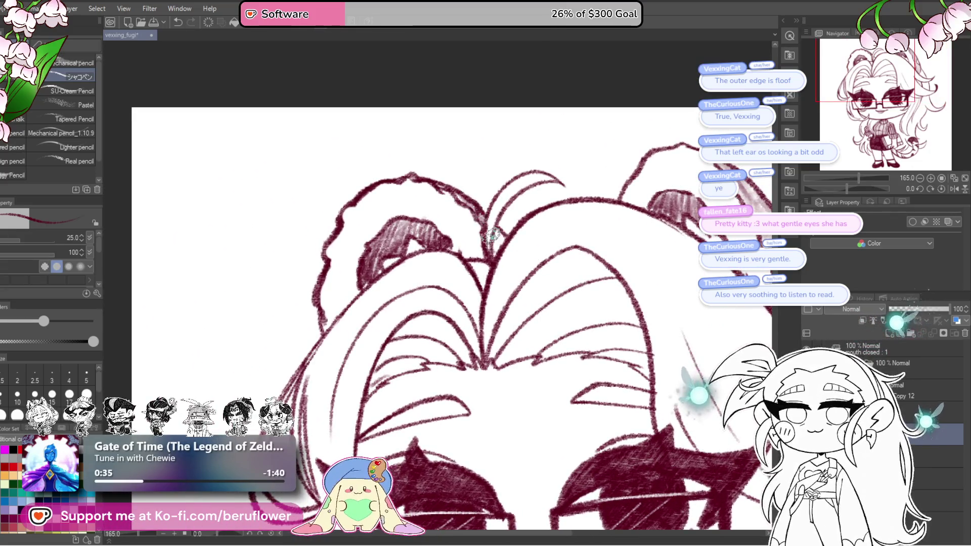
scroll(501, 244, "down", 4)
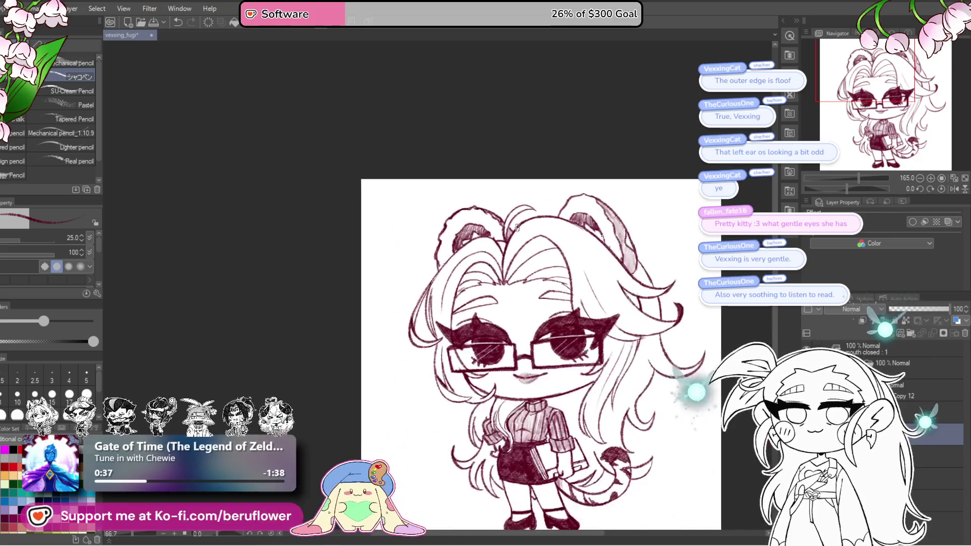
Draw a fine curved brow line above the right eye on the tilted, zoomed-in canvas.
left_click_drag(623, 480, 585, 424)
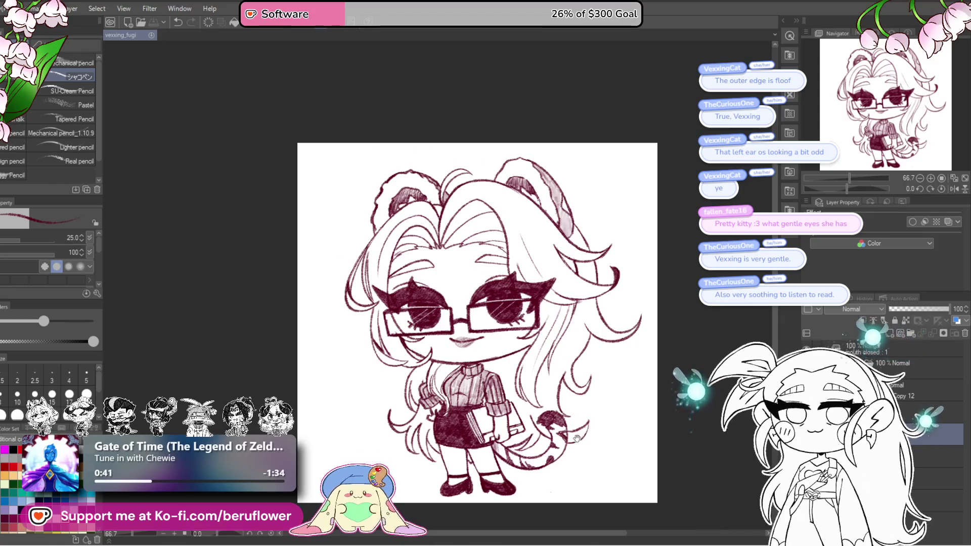
left_click_drag(577, 438, 568, 397)
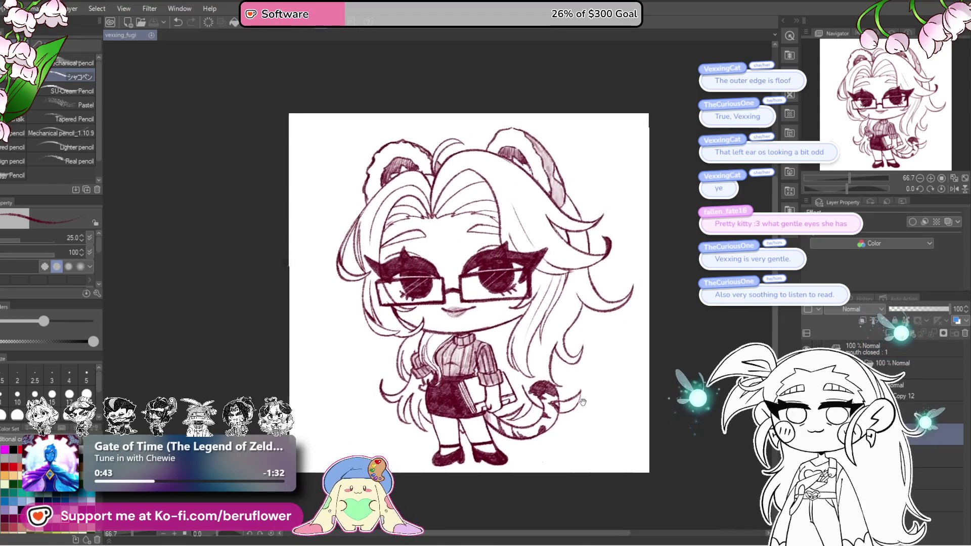
scroll(481, 264, "up", 3)
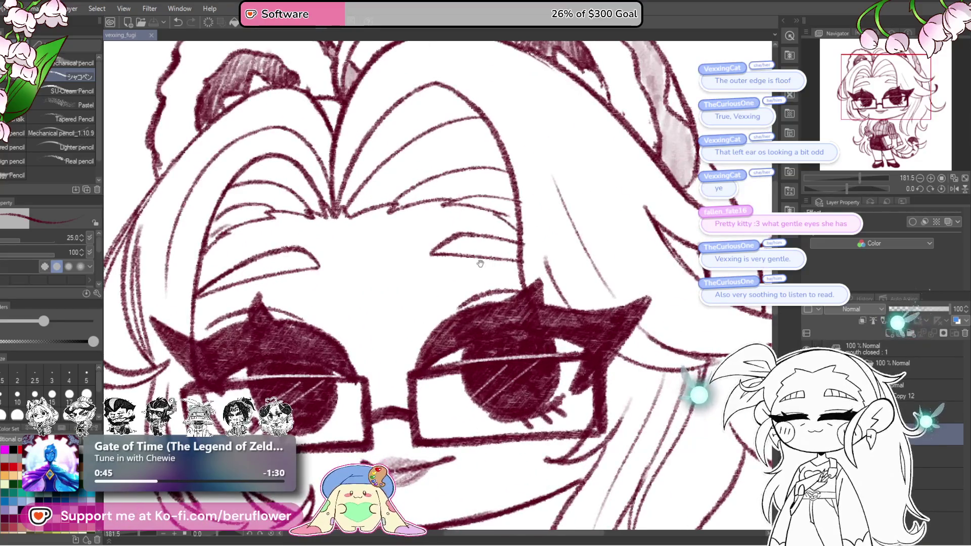
left_click_drag(851, 188, 826, 190)
left_click_drag(408, 224, 410, 257)
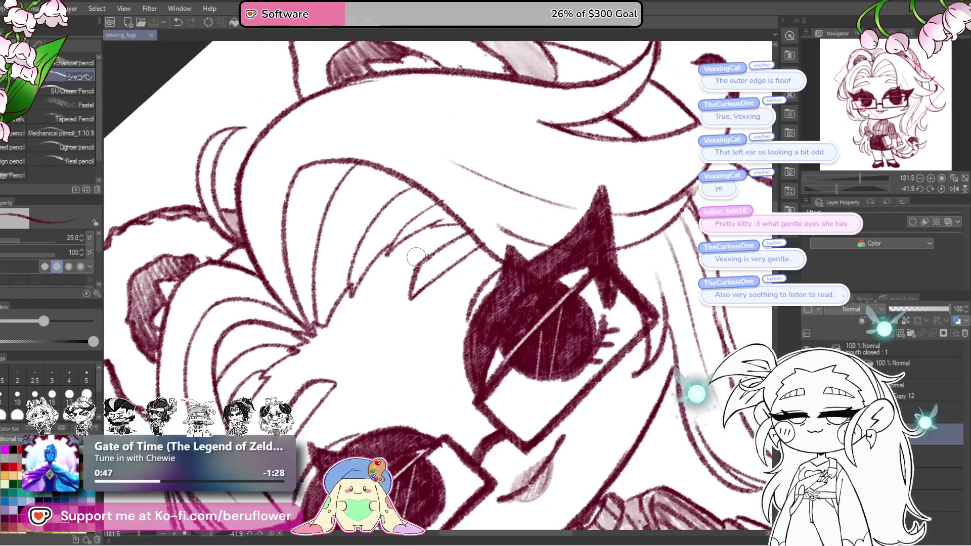
scroll(412, 308, "up", 3)
mouse_move(470, 219)
left_mouse_down()
mouse_move(451, 226)
mouse_move(412, 305)
mouse_move(527, 228)
left_mouse_up()
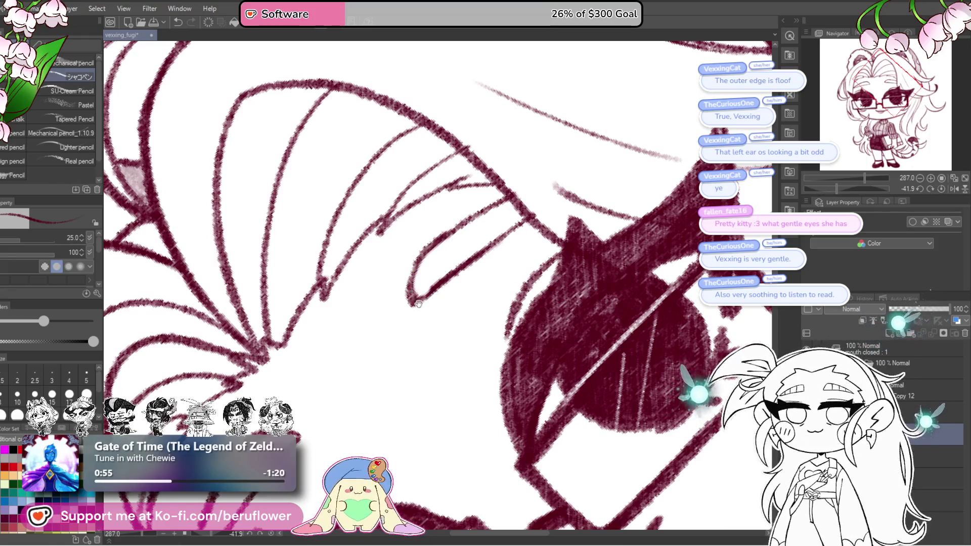
scroll(419, 304, "up", 1)
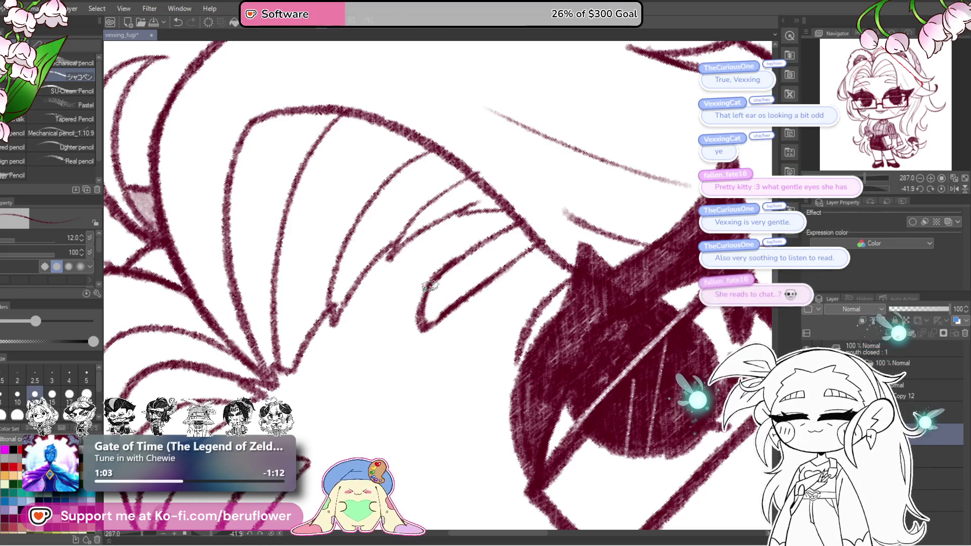
left_click_drag(432, 281, 440, 277)
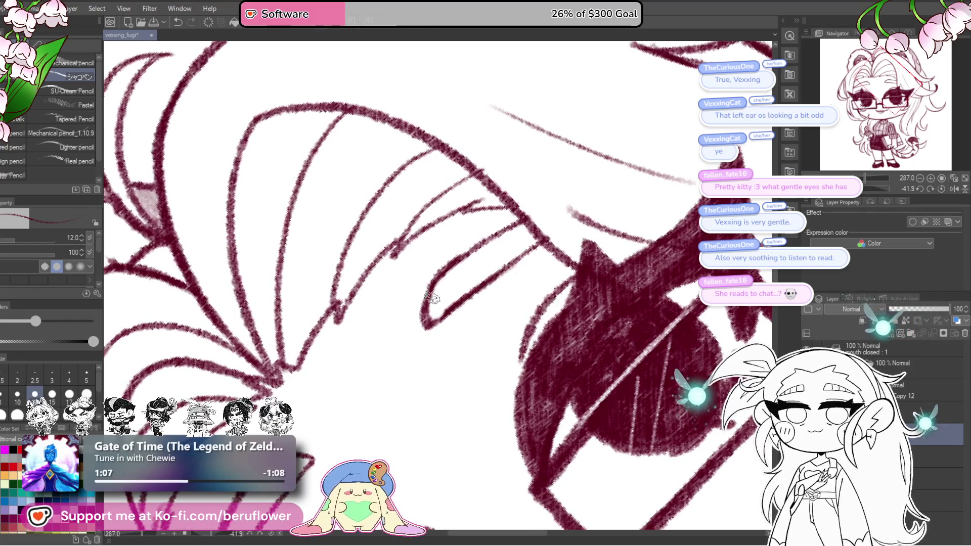
left_click_drag(432, 300, 429, 317)
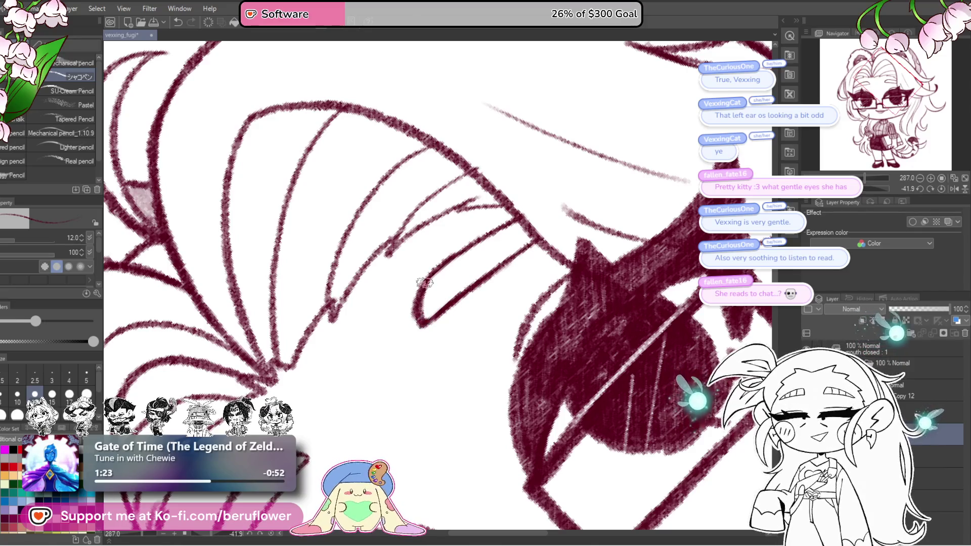
scroll(523, 216, "up", 2)
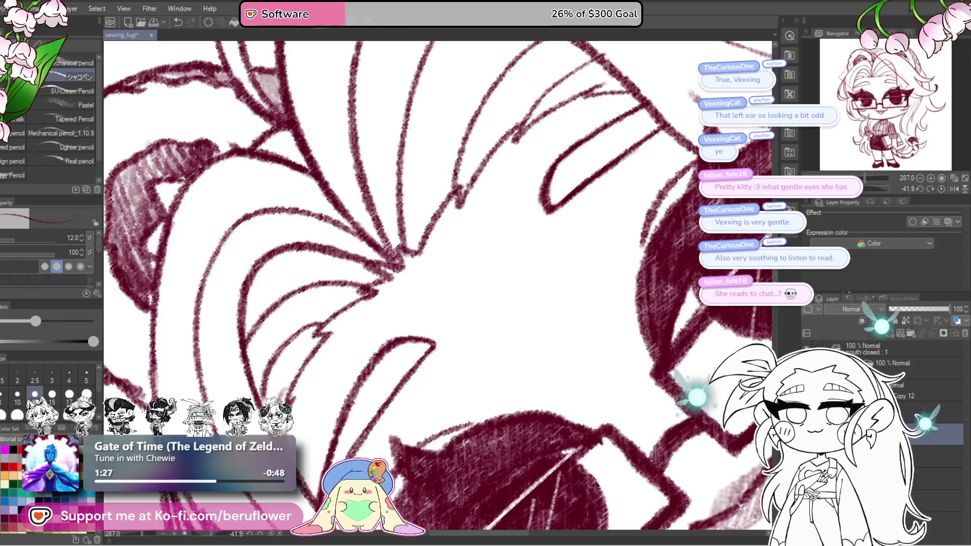
scroll(531, 380, "down", 1)
scroll(429, 298, "down", 1)
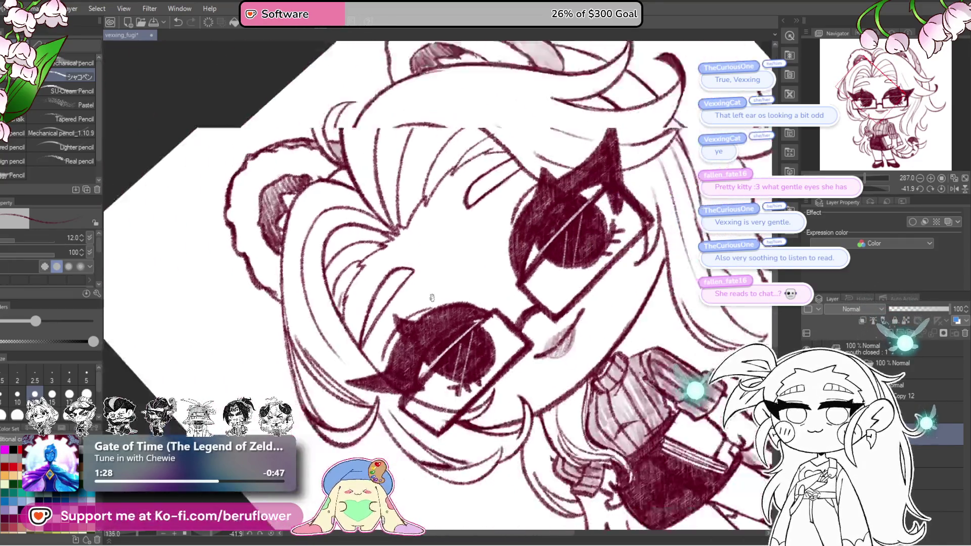
scroll(429, 298, "down", 1)
scroll(432, 298, "up", 1)
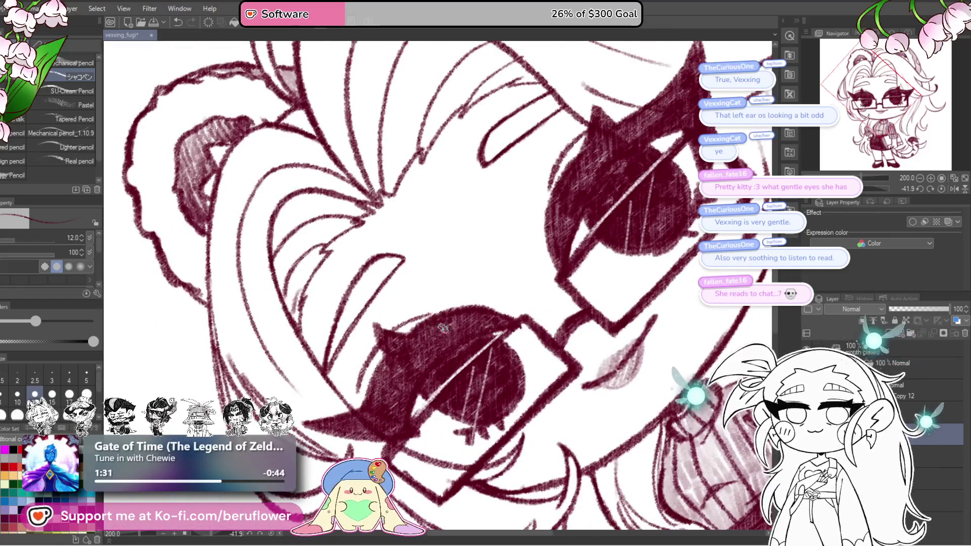
scroll(444, 326, "up", 2)
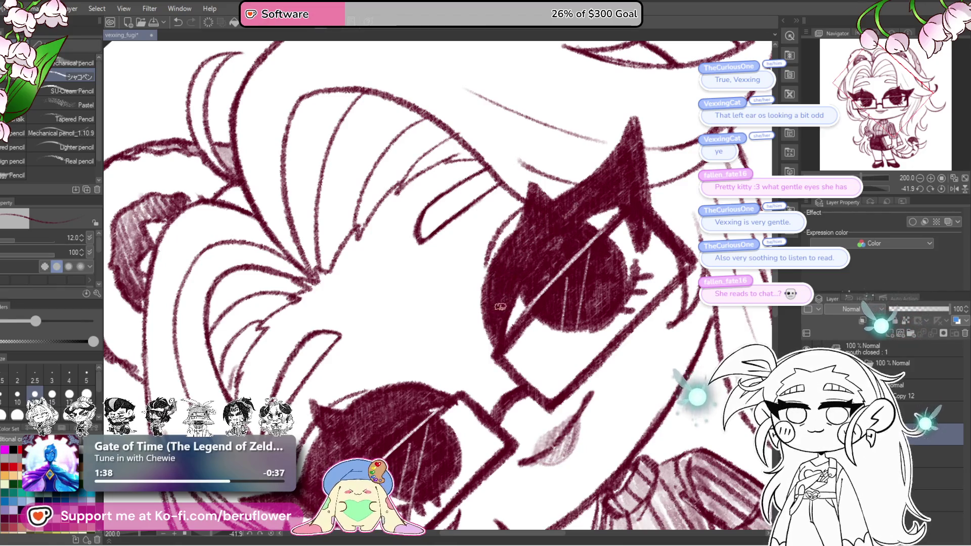
scroll(500, 306, "down", 5)
scroll(569, 365, "up", 1)
scroll(607, 403, "up", 1)
scroll(635, 431, "up", 1)
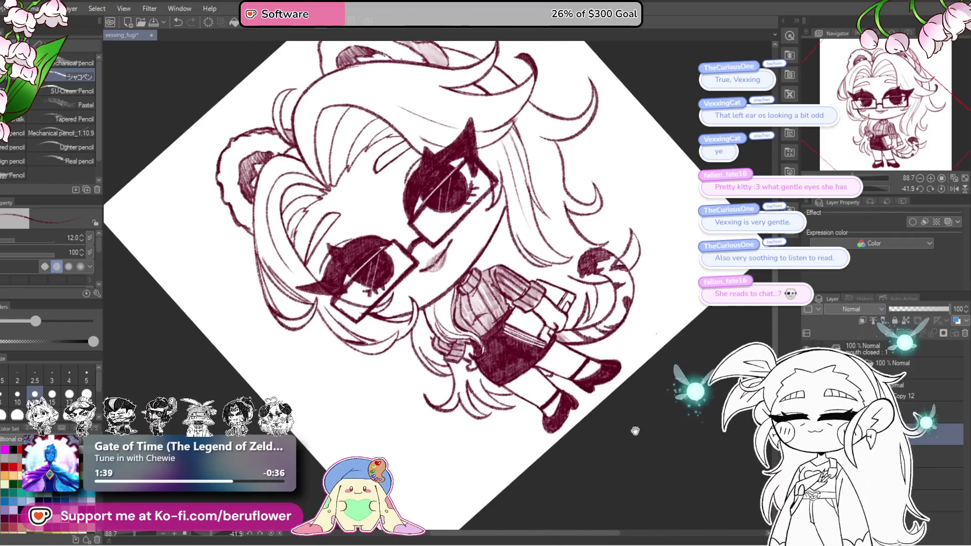
Redraw a touch-up stroke along the brow line with the canvas upright.
left_click(940, 190)
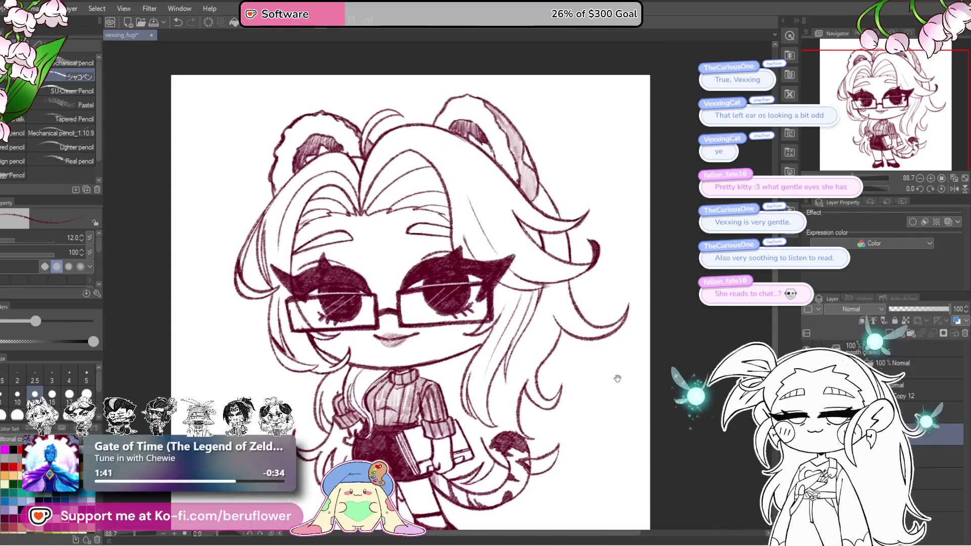
scroll(526, 369, "up", 2)
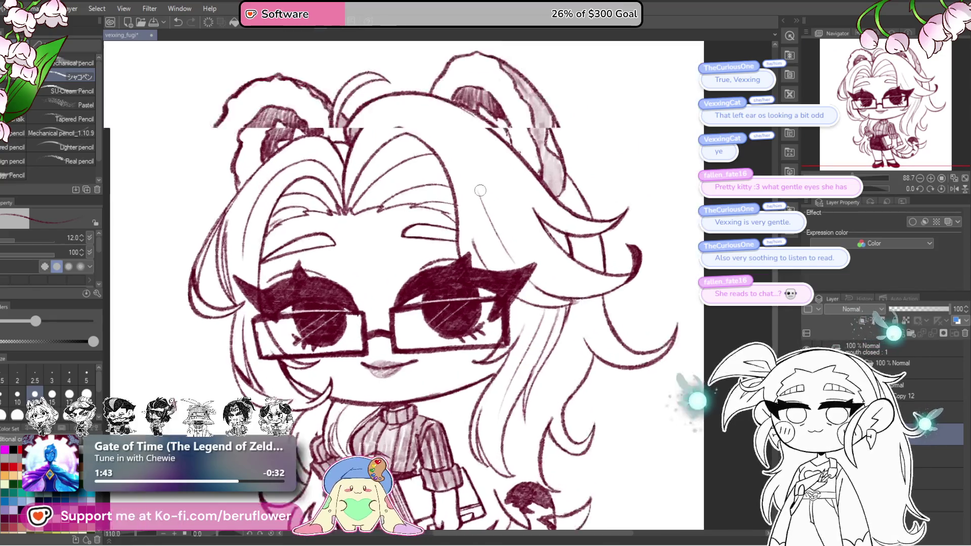
scroll(439, 225, "up", 2)
scroll(436, 225, "down", 4)
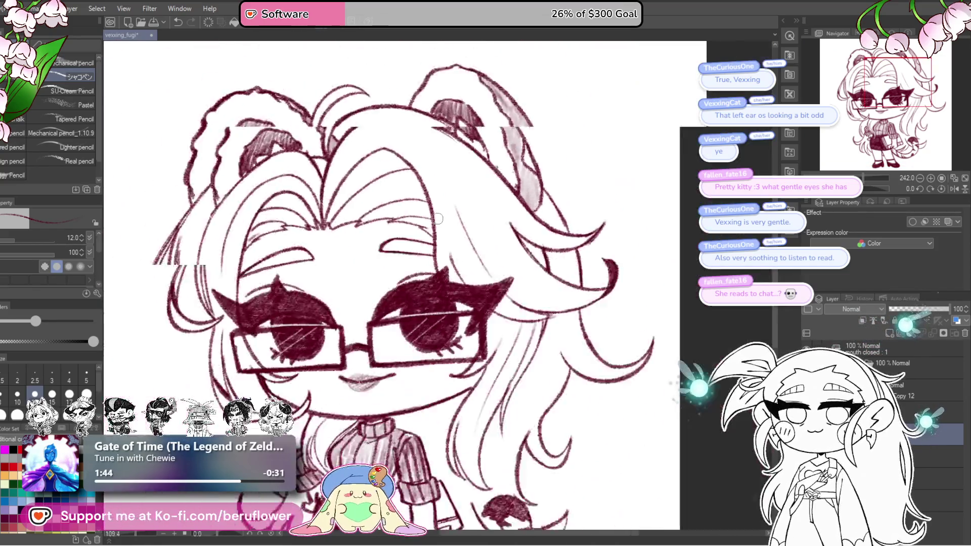
scroll(395, 303, "up", 1)
scroll(394, 303, "up", 1)
mouse_move(475, 405)
left_mouse_down()
mouse_move(560, 390)
mouse_move(608, 294)
left_mouse_up()
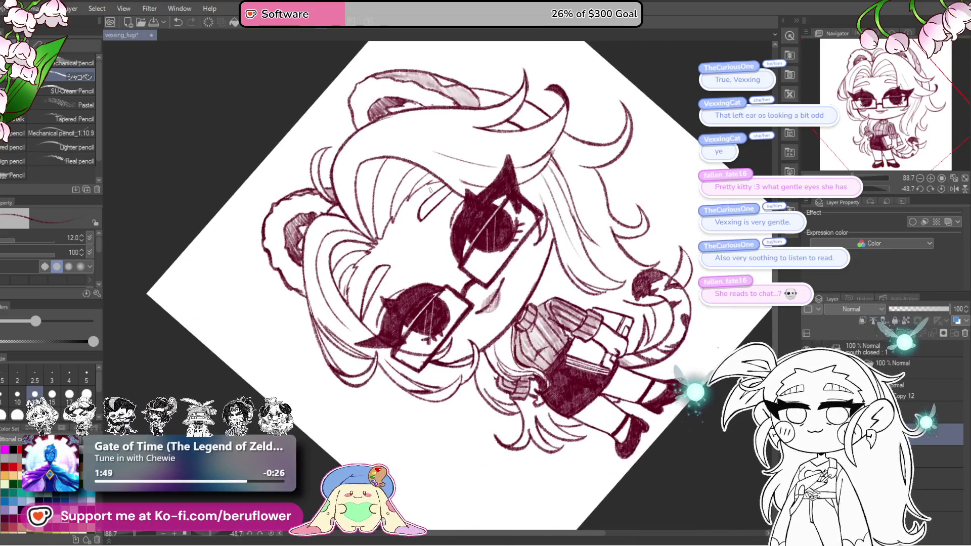
scroll(431, 190, "up", 3)
scroll(486, 236, "up", 2)
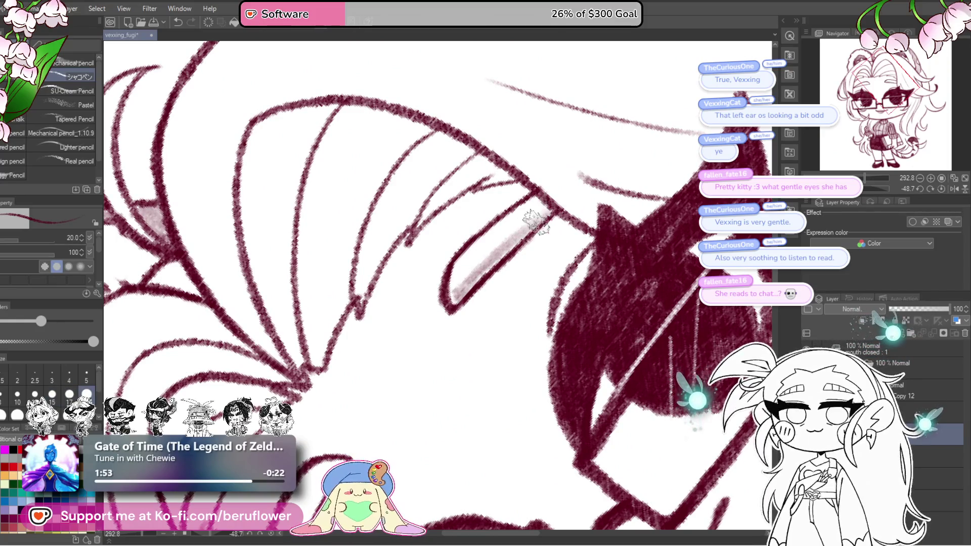
mouse_move(540, 222)
left_mouse_down()
mouse_move(460, 281)
mouse_move(385, 402)
left_mouse_up()
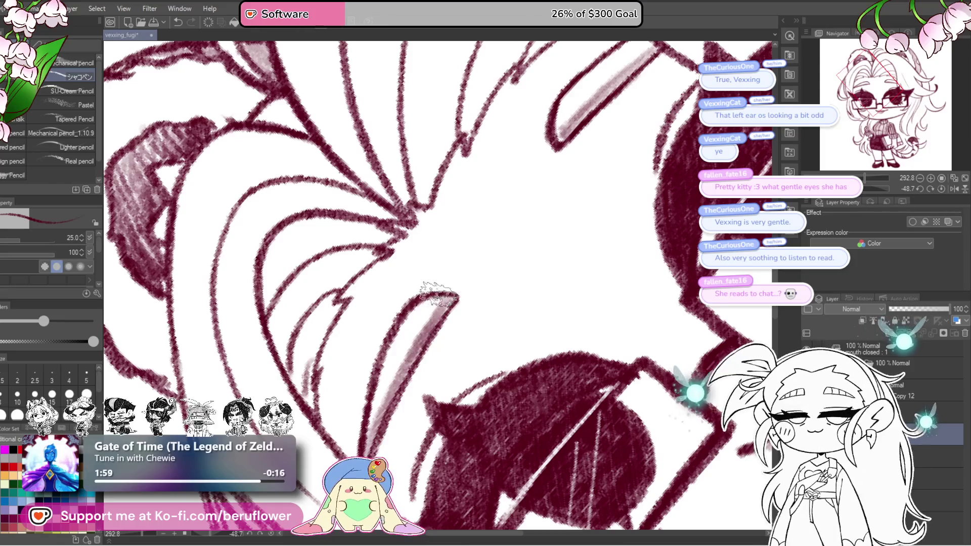
left_click_drag(439, 293, 387, 399)
scroll(403, 364, "down", 3)
scroll(402, 365, "down", 3)
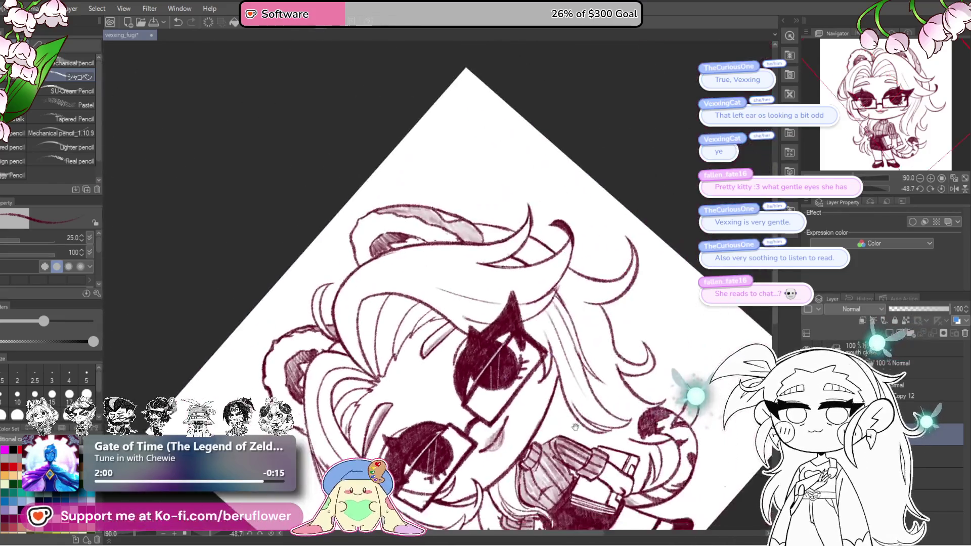
scroll(403, 364, "down", 2)
Add a light pink stroke along the hair line beside the eye, then level the canvas.
left_click(946, 189)
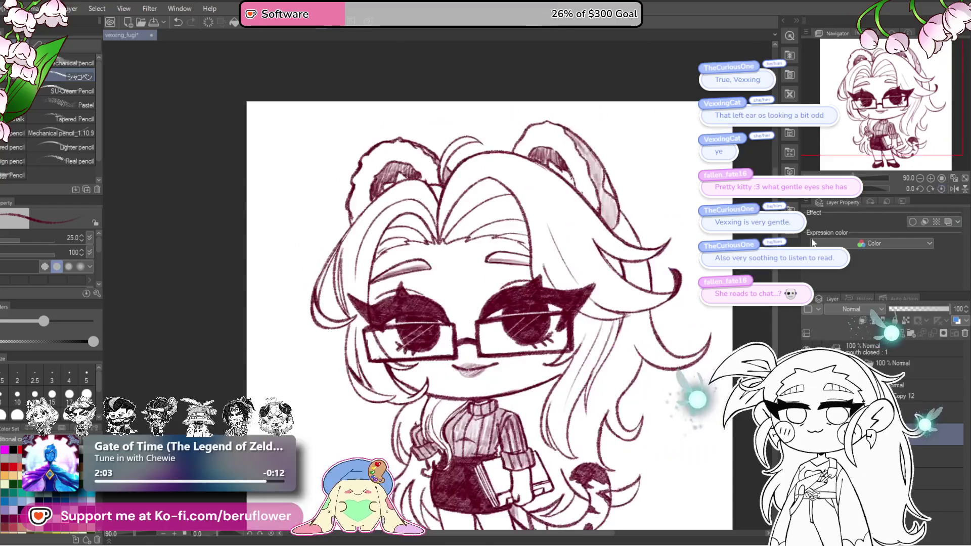
scroll(609, 377, "up", 2)
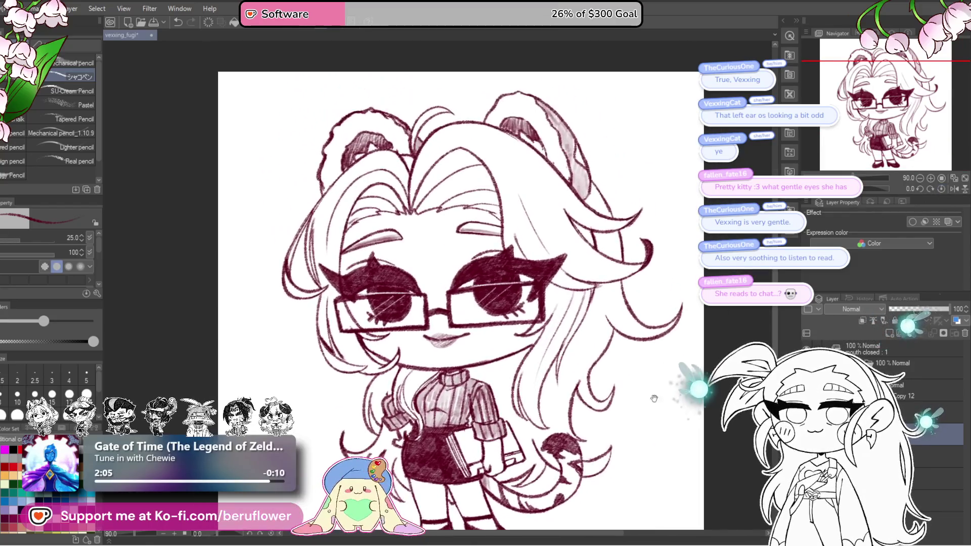
left_click_drag(610, 378, 623, 259)
scroll(412, 213, "up", 5)
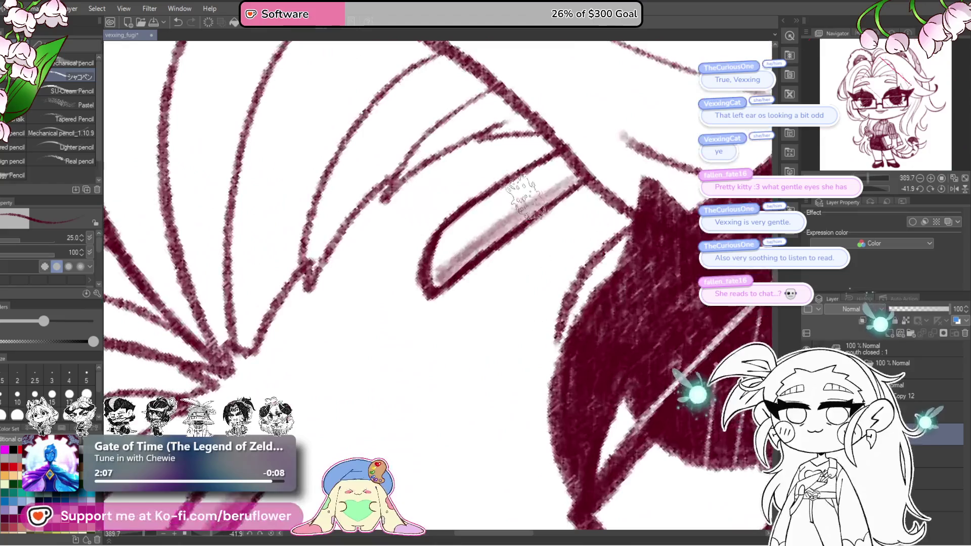
mouse_move(570, 178)
left_mouse_down()
mouse_move(487, 220)
mouse_move(448, 284)
mouse_move(479, 210)
mouse_move(579, 164)
left_mouse_up()
scroll(562, 180, "down", 4)
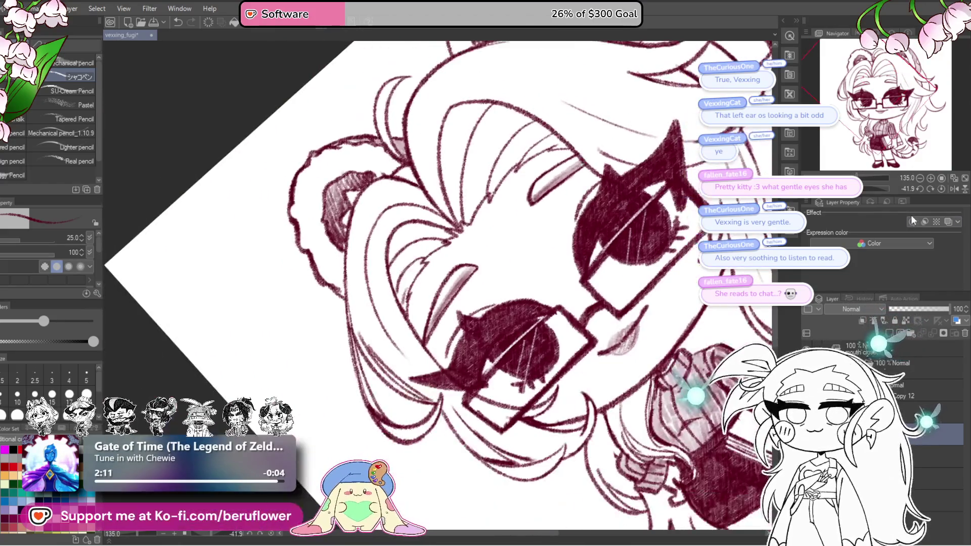
left_click(944, 189)
scroll(634, 279, "up", 4)
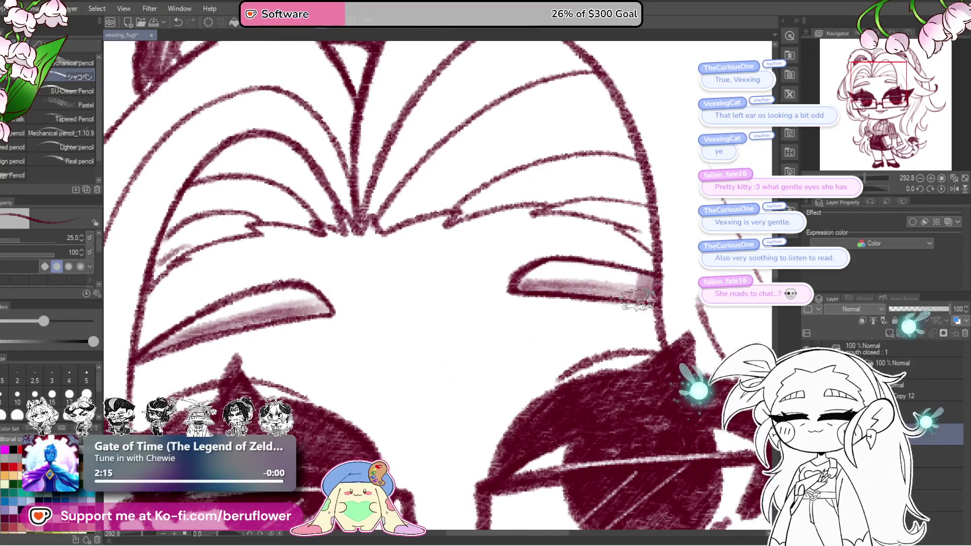
scroll(538, 295, "down", 4)
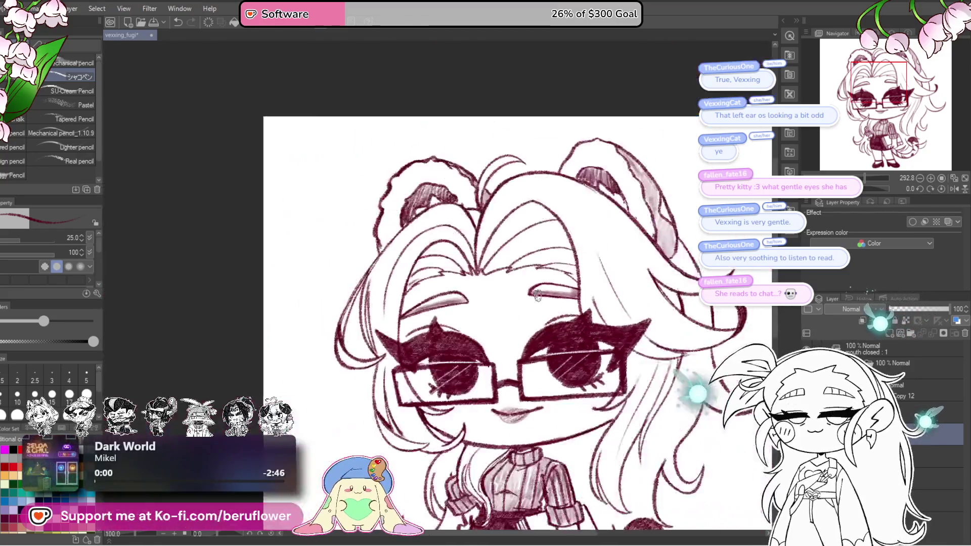
Darken the right eye's outer corner and ink a dark stroke along the glasses frame.
left_click_drag(537, 295, 564, 246)
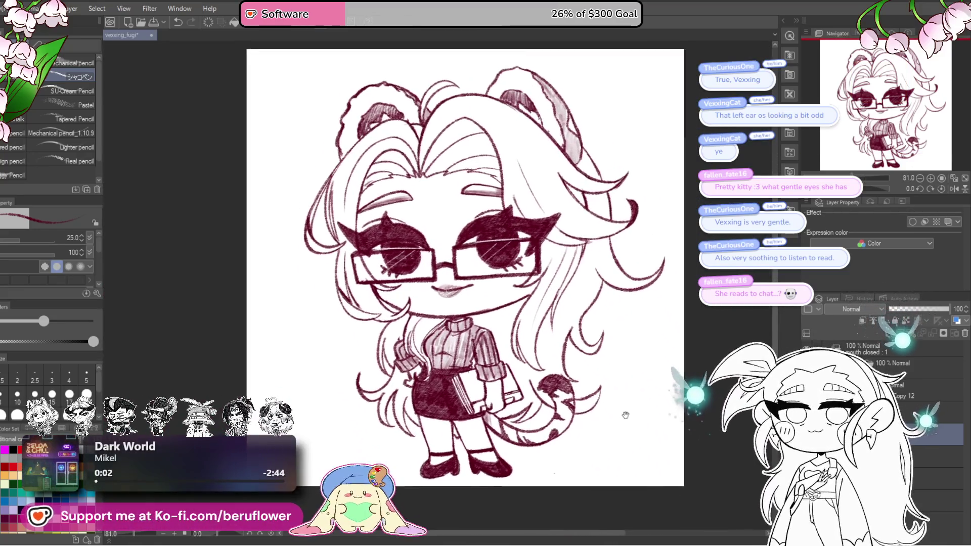
mouse_move(550, 255)
left_mouse_down()
mouse_move(531, 300)
mouse_move(548, 345)
left_mouse_up()
scroll(542, 275, "up", 3)
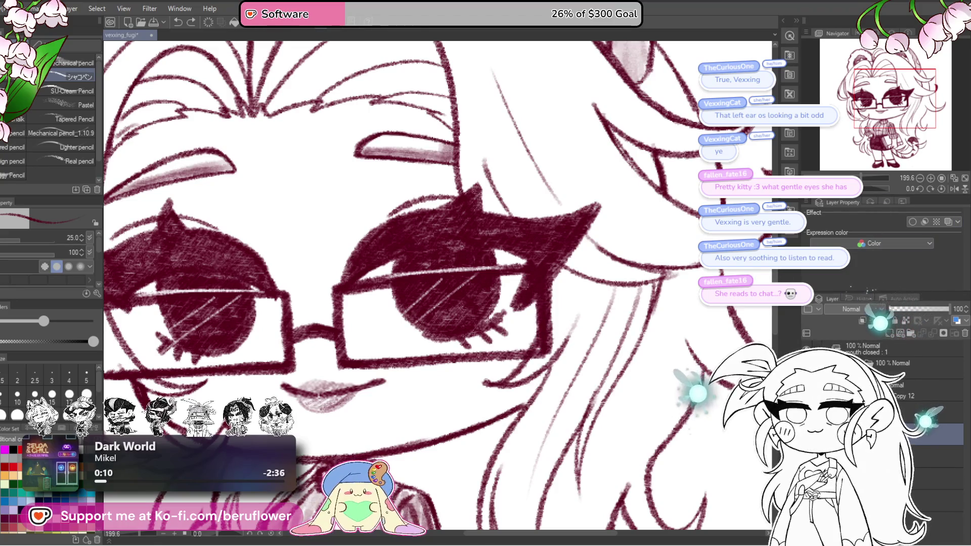
left_click_drag(539, 296, 540, 349)
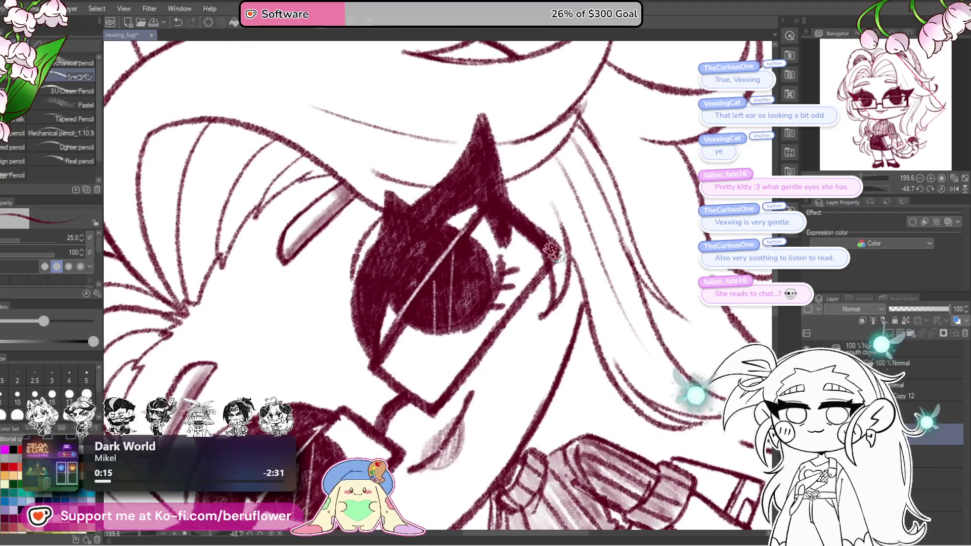
left_click_drag(550, 254, 448, 392)
Widen the white glint across the eye and thicken the frame's lower edge.
left_click_drag(488, 208, 513, 226)
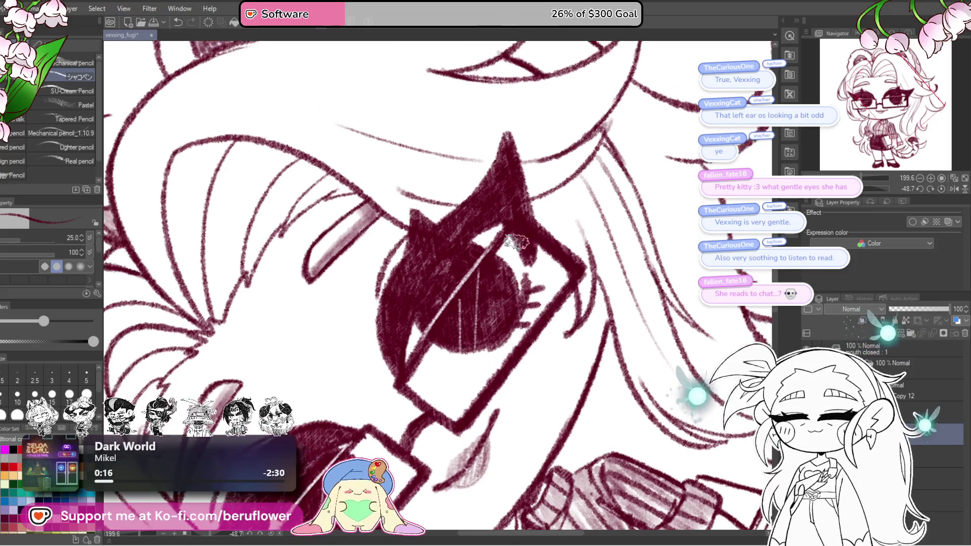
mouse_move(438, 325)
left_mouse_down()
mouse_move(411, 372)
mouse_move(471, 270)
mouse_move(540, 305)
mouse_move(568, 289)
left_mouse_up()
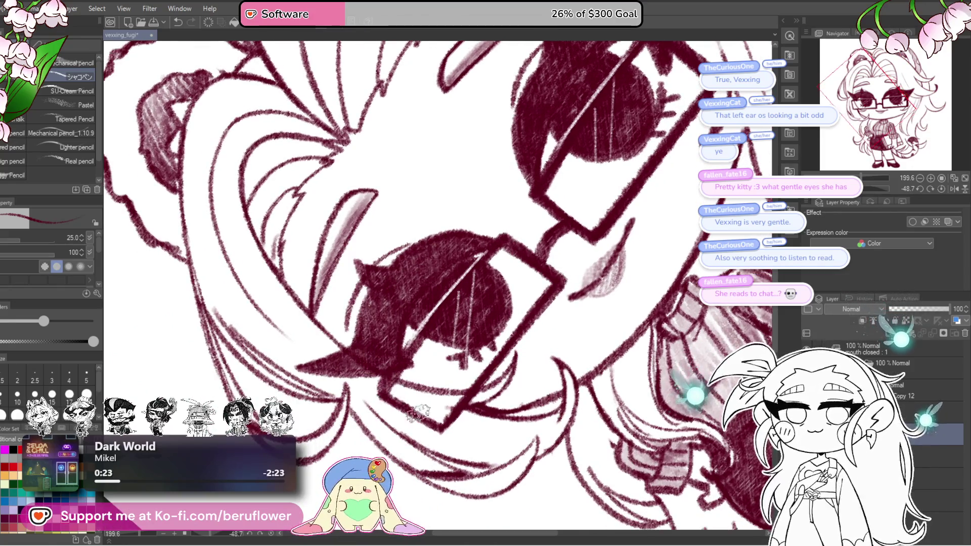
left_click_drag(418, 414, 447, 422)
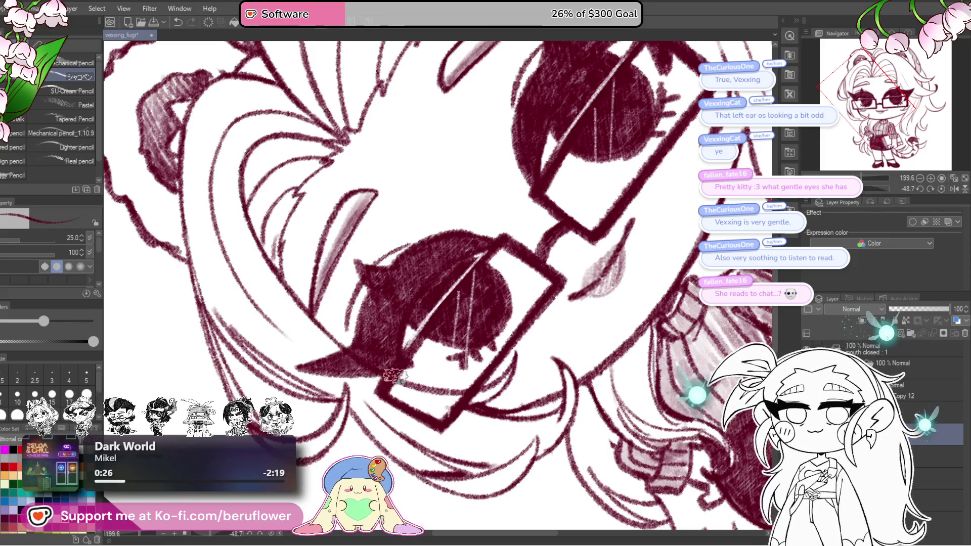
scroll(432, 329, "down", 6)
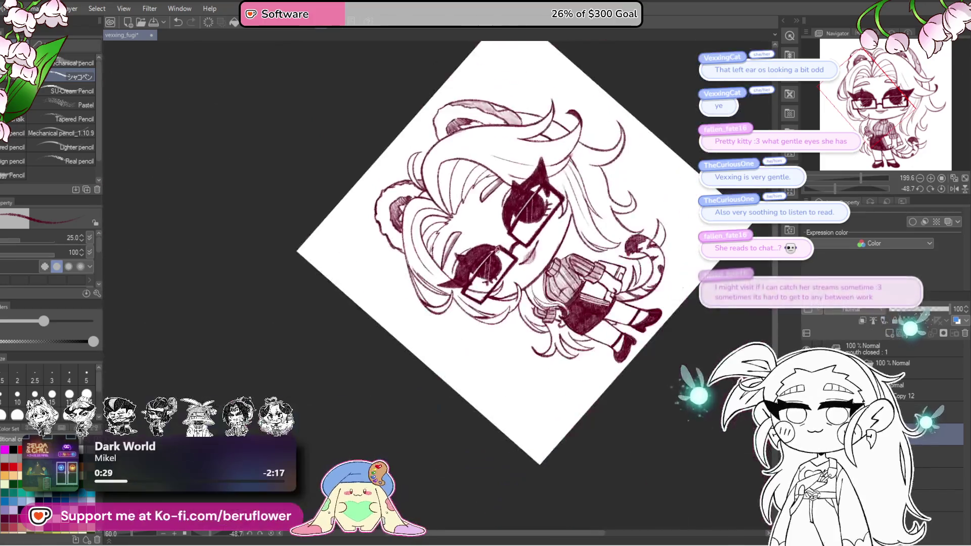
scroll(498, 249, "up", 3)
scroll(498, 248, "down", 2)
left_click(944, 188)
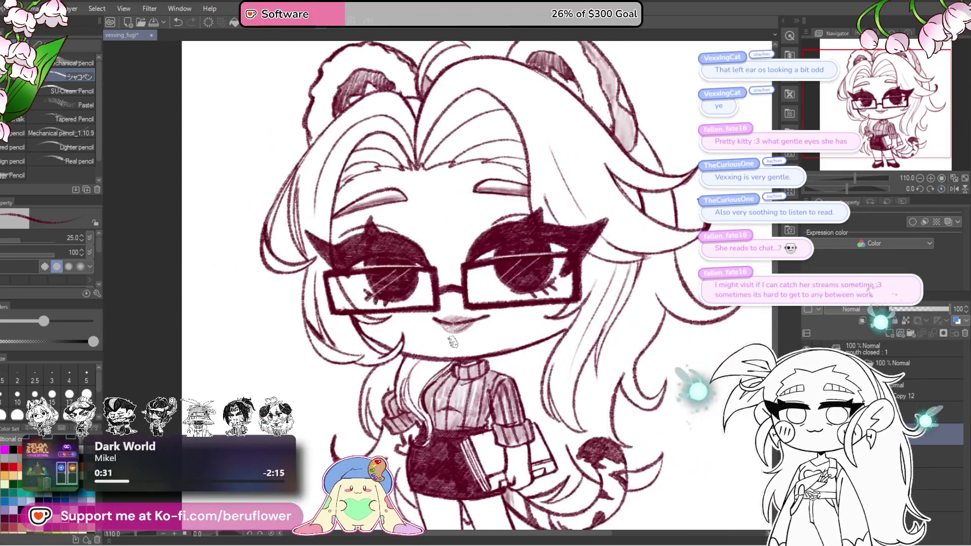
scroll(460, 328, "down", 2)
scroll(465, 356, "up", 3)
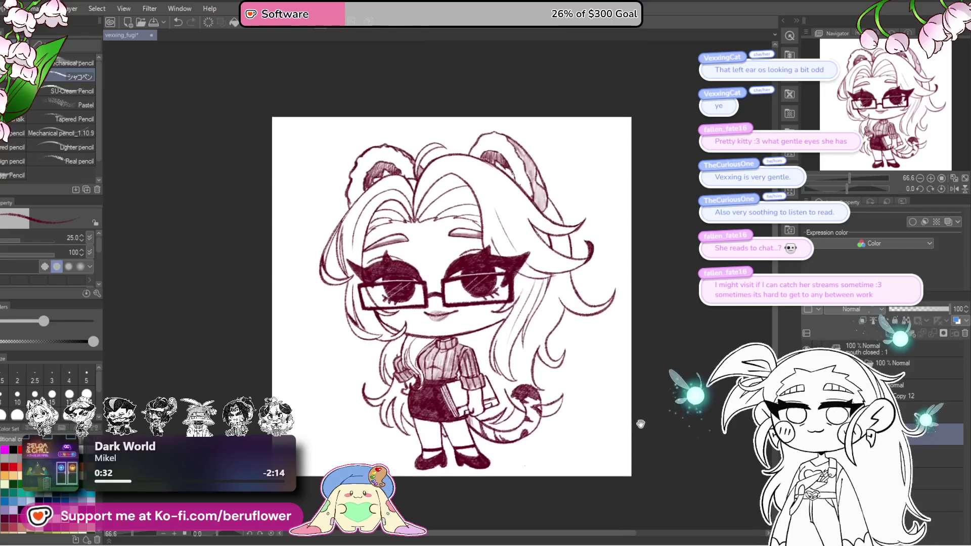
left_click_drag(654, 423, 648, 377)
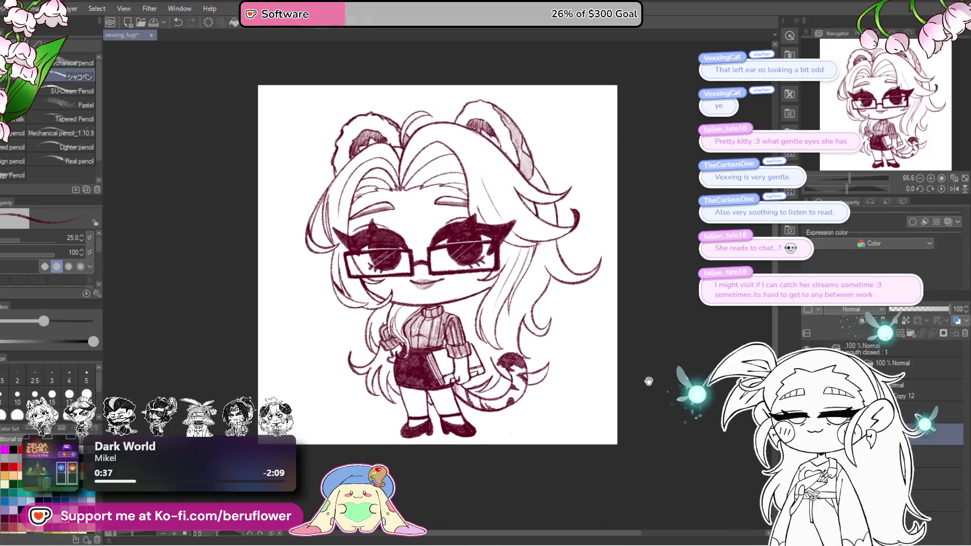
mouse_move(648, 377)
left_mouse_down()
mouse_move(671, 379)
mouse_move(639, 400)
mouse_move(671, 443)
left_mouse_up()
scroll(465, 385, "up", 5)
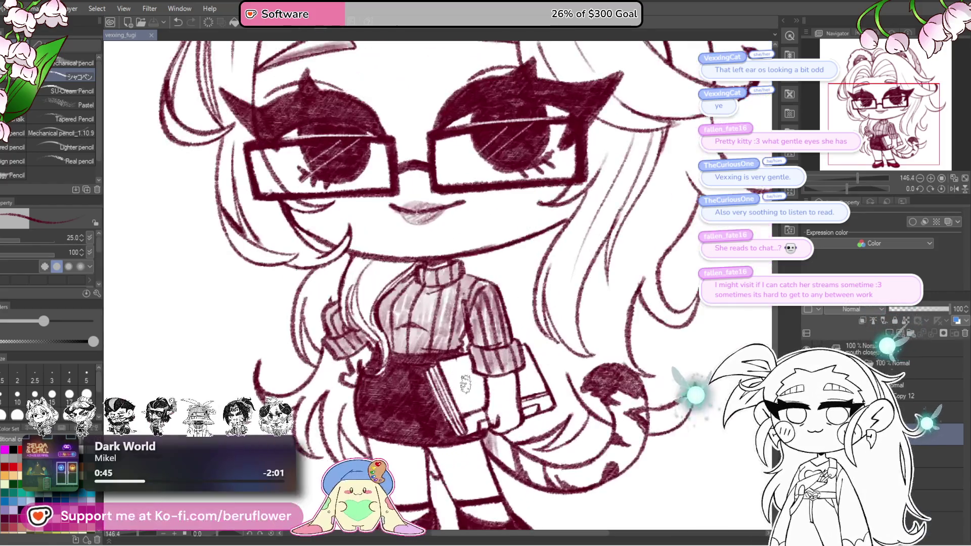
scroll(465, 385, "down", 1)
scroll(466, 385, "down", 1)
scroll(466, 385, "down", 1)
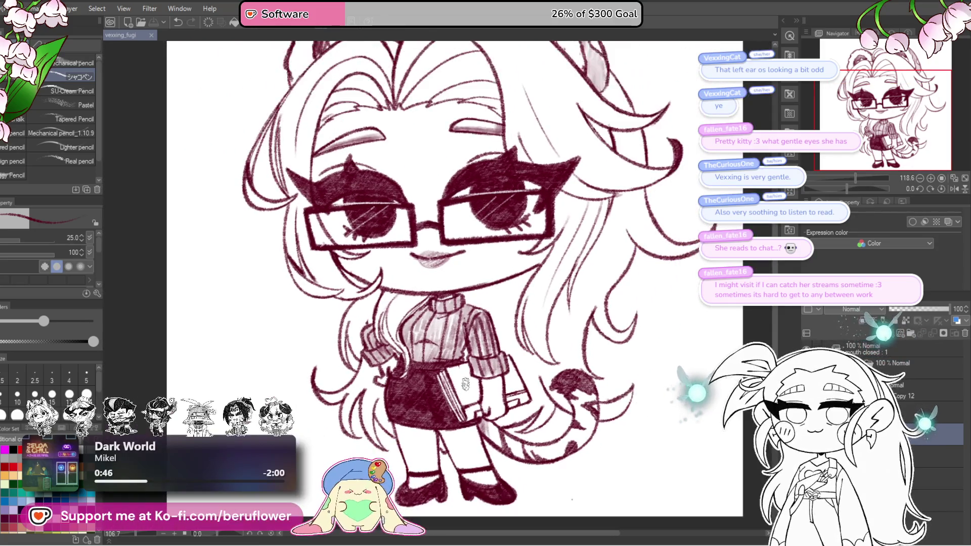
scroll(465, 383, "up", 1)
scroll(466, 383, "up", 1)
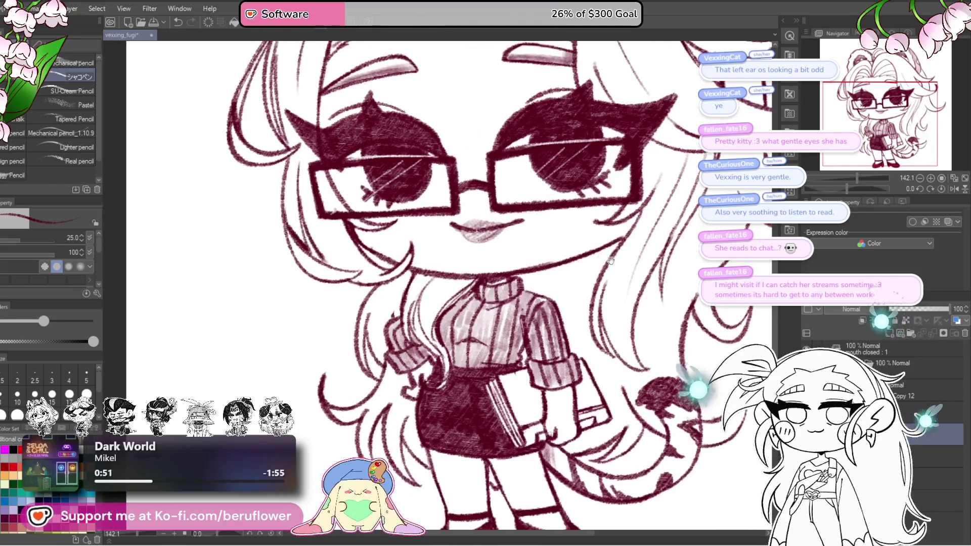
left_click_drag(575, 216, 611, 231)
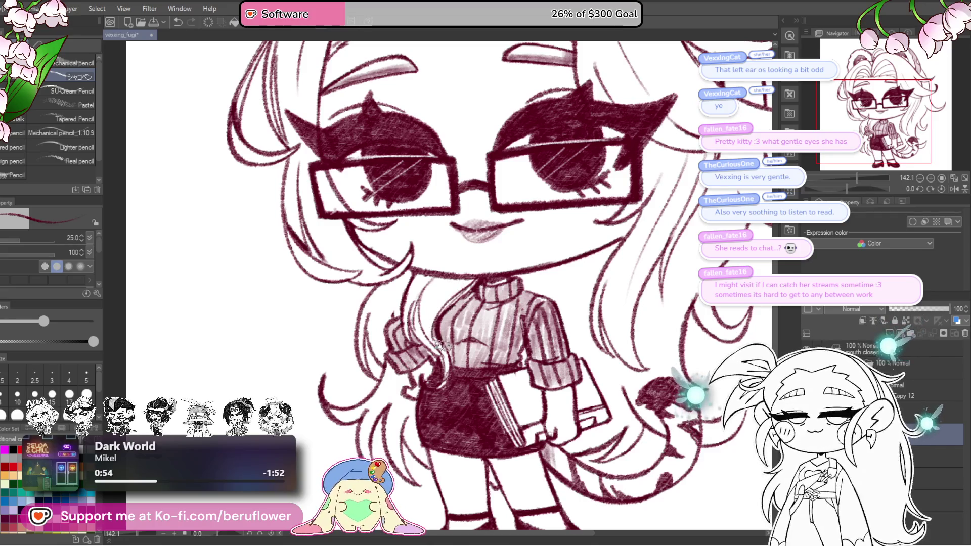
left_click_drag(505, 415, 615, 482)
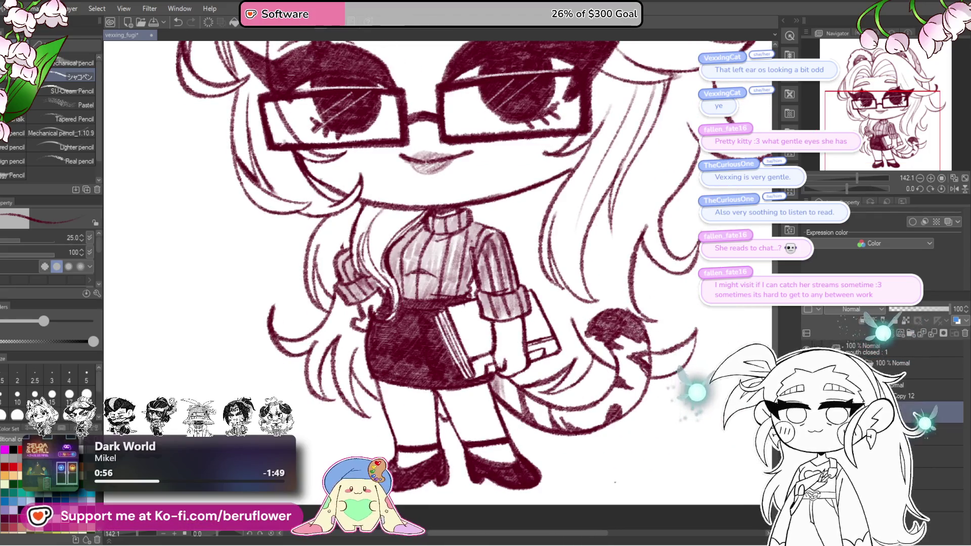
scroll(370, 330, "up", 2)
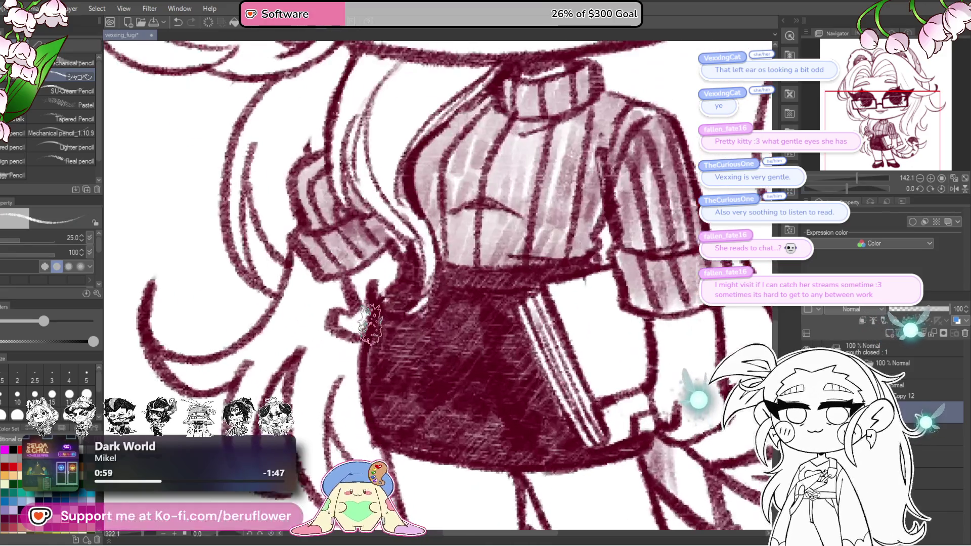
scroll(492, 333, "up", 2)
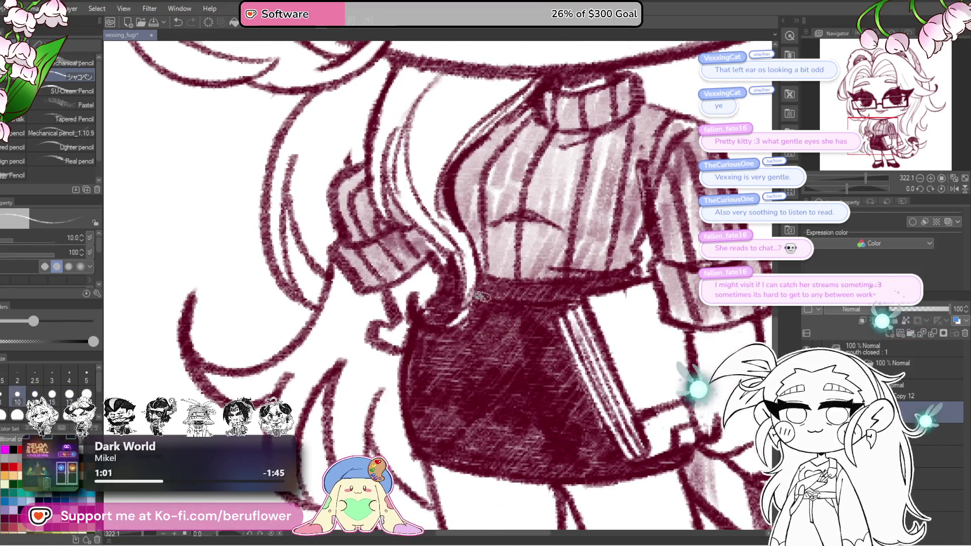
Rotate the canvas toward the skirt, then reset rotation to upright.
left_click_drag(844, 196, 480, 262)
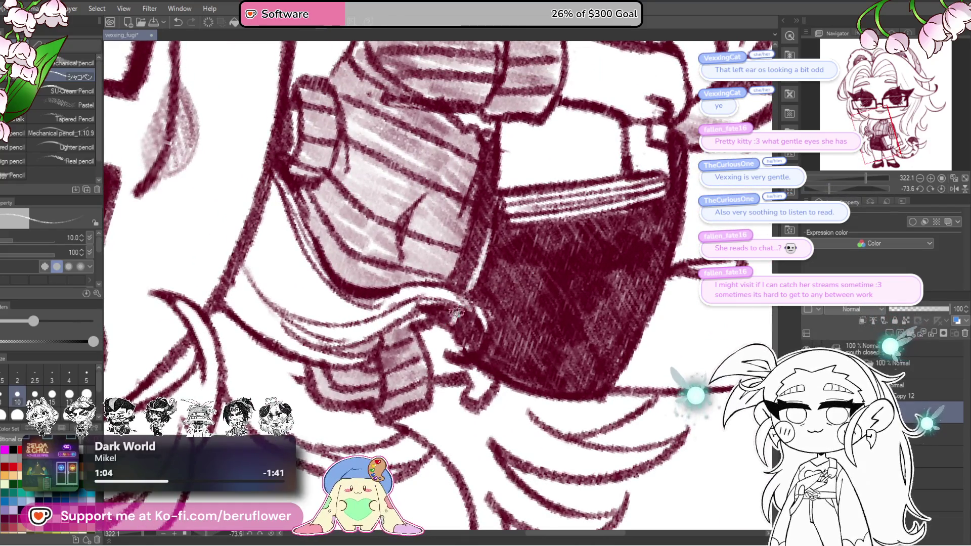
scroll(492, 273, "up", 1)
scroll(460, 327, "up", 1)
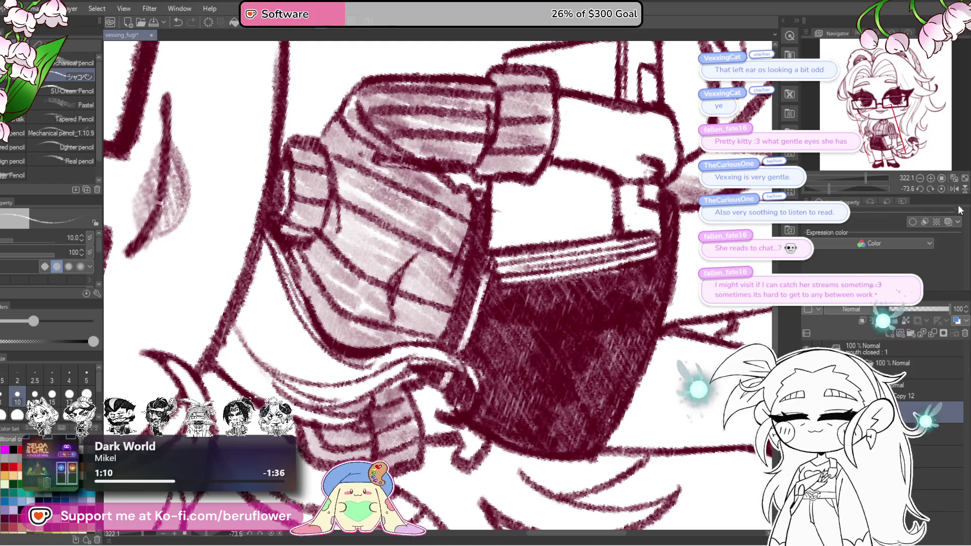
key("r")
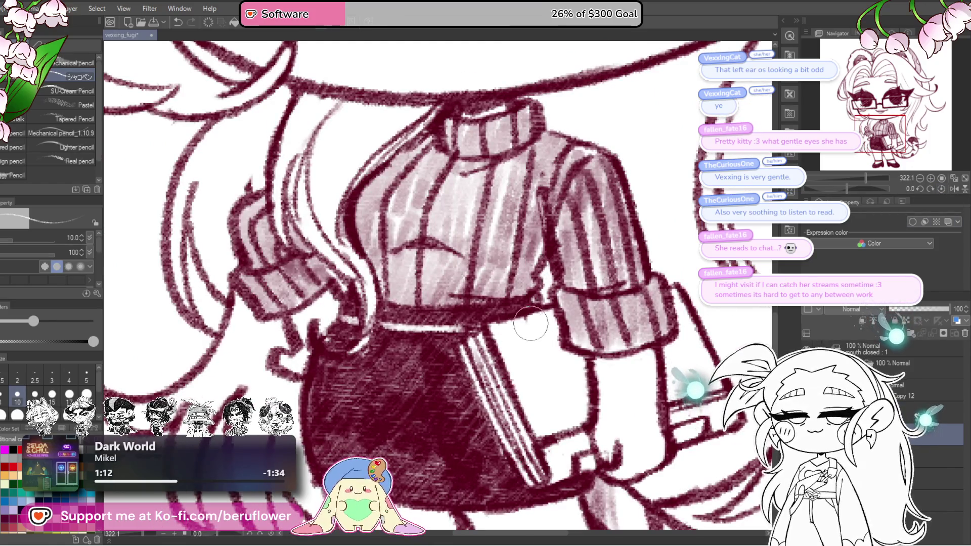
scroll(514, 331, "down", 2)
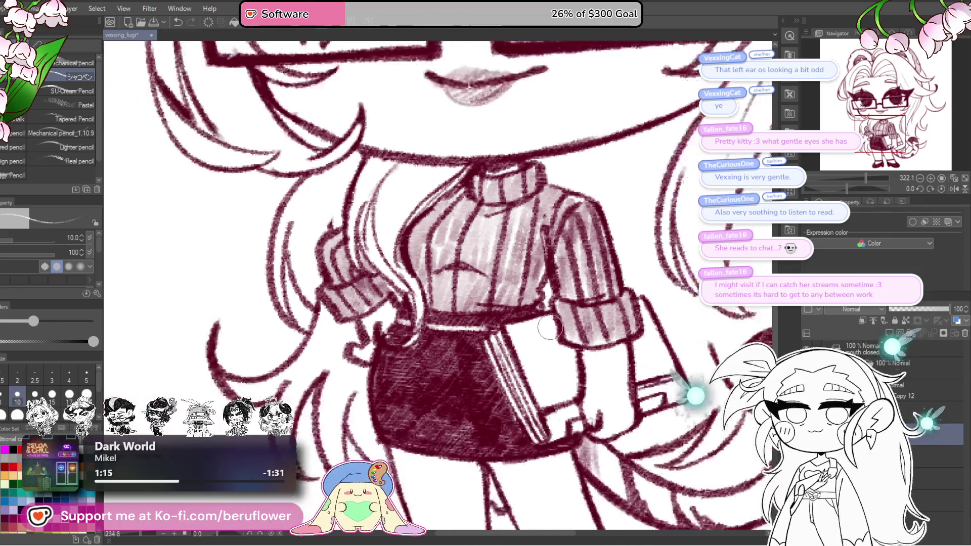
scroll(514, 332, "down", 2)
scroll(602, 429, "up", 1)
scroll(603, 428, "up", 1)
scroll(602, 429, "up", 1)
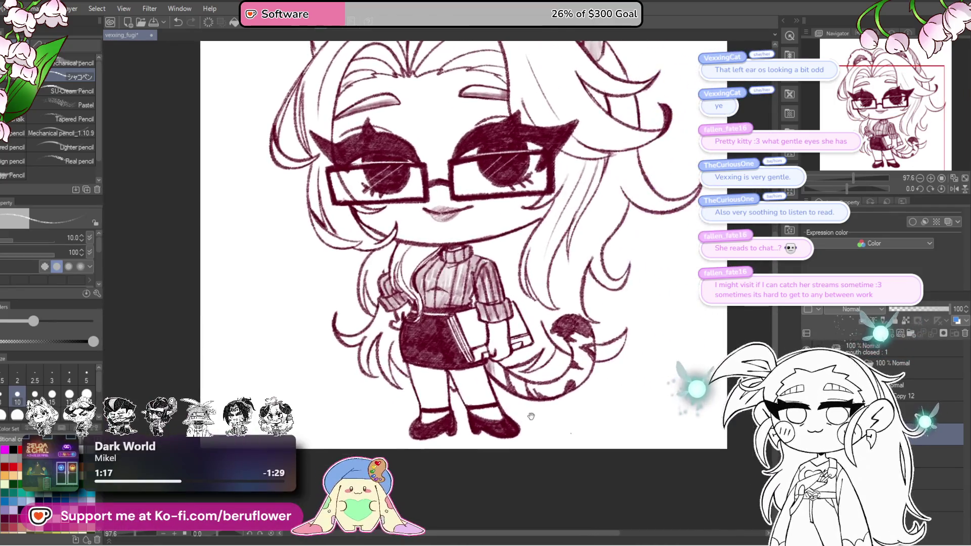
scroll(602, 429, "up", 1)
scroll(568, 438, "up", 1)
scroll(568, 439, "up", 1)
Step down, up and back down the Layer palette to land on the lineart layer.
left_click_drag(568, 438, 559, 426)
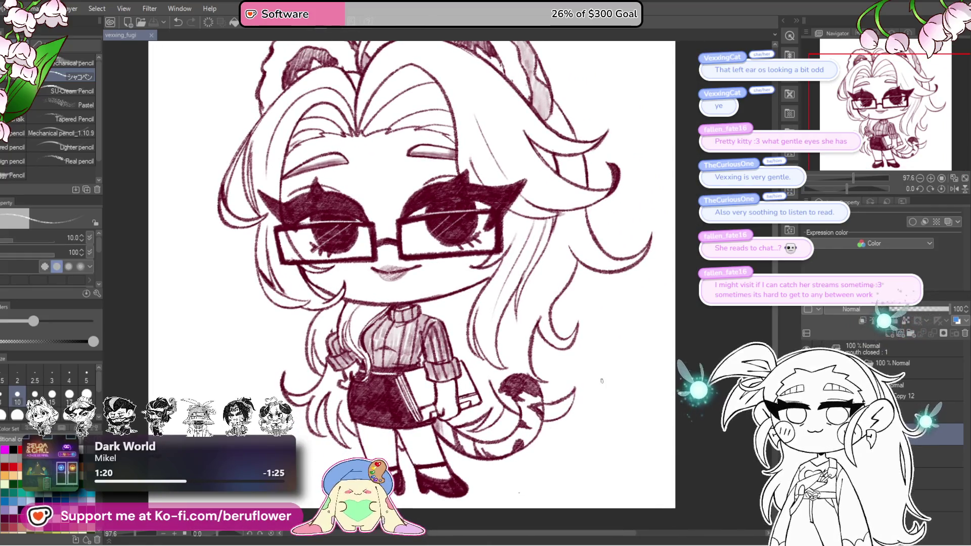
scroll(576, 444, "down", 1)
scroll(576, 451, "down", 1)
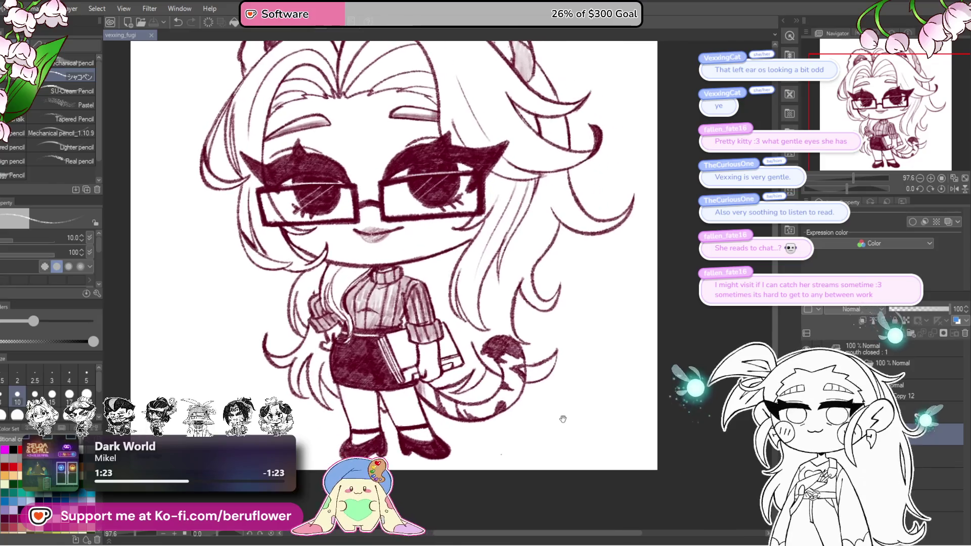
scroll(538, 423, "down", 1)
mouse_move(538, 424)
left_mouse_down()
mouse_move(532, 391)
mouse_move(538, 400)
left_mouse_up()
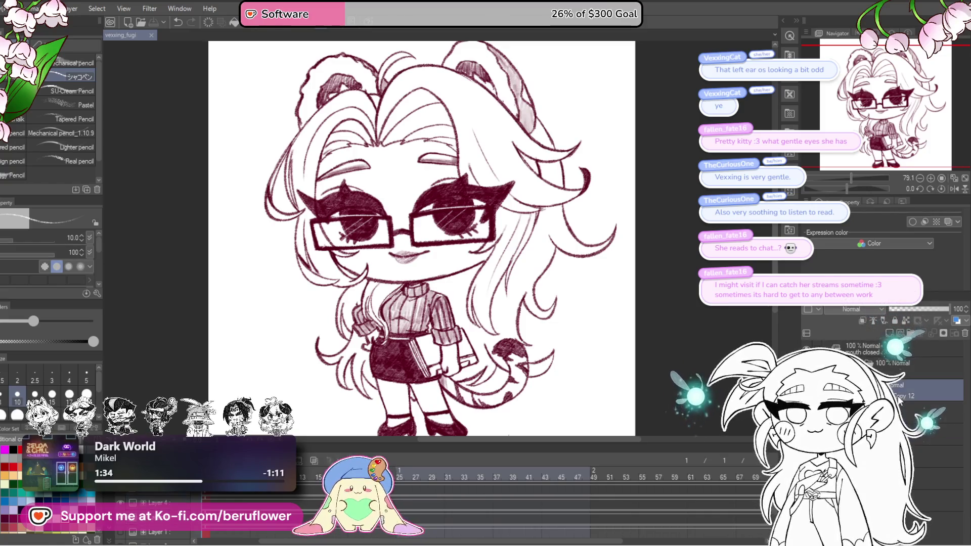
scroll(673, 395, "down", 3)
scroll(673, 394, "right", 2)
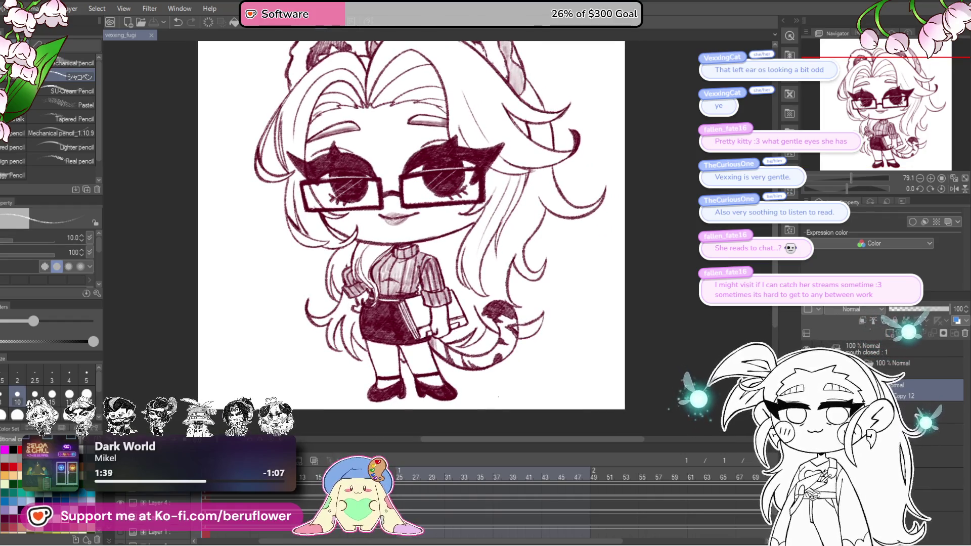
key("alt+bracketleft")
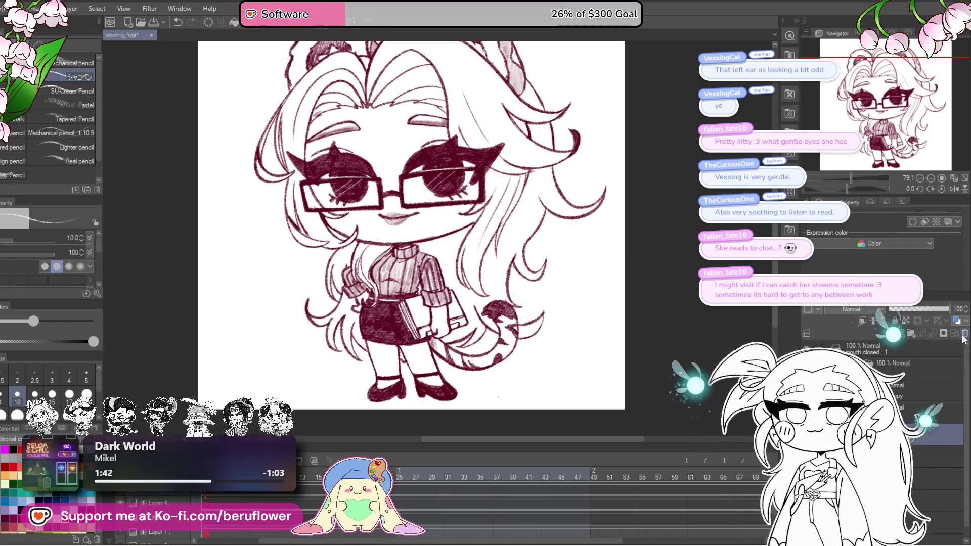
key("alt+bracketright")
key("alt+bracketleft")
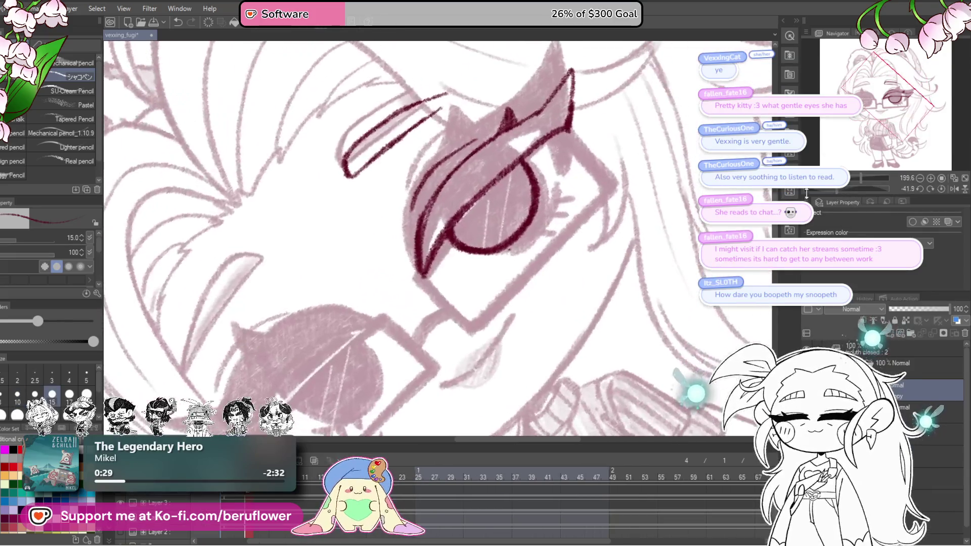
Ink the right eye's side and lower curve plus small lashes in dark maroon.
left_click_drag(523, 240, 524, 289)
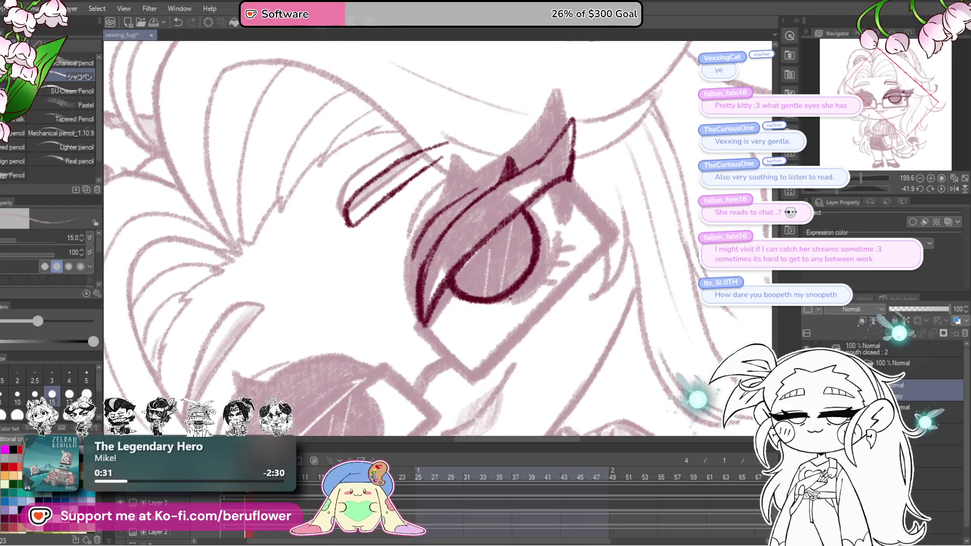
scroll(528, 279, "up", 2)
scroll(494, 334, "up", 2)
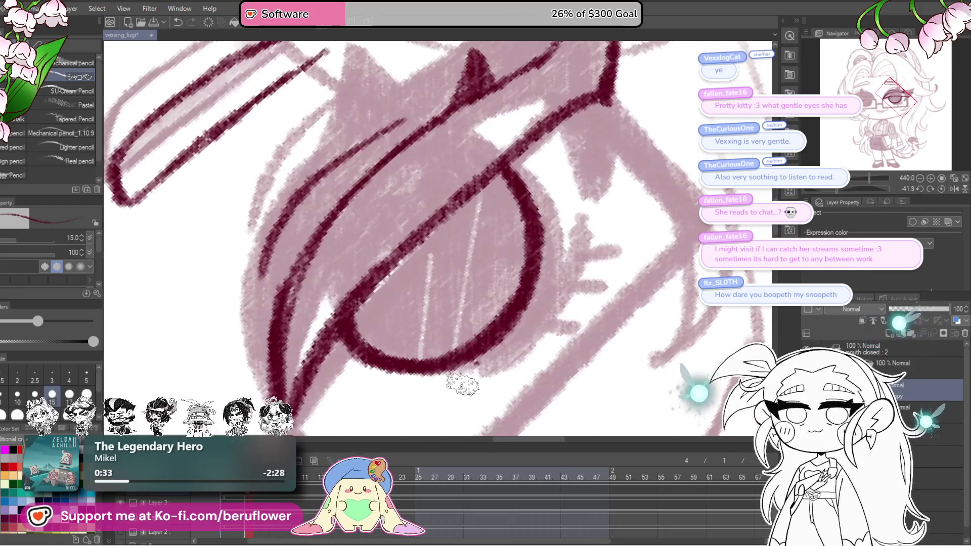
scroll(482, 373, "down", 2)
scroll(532, 318, "up", 2)
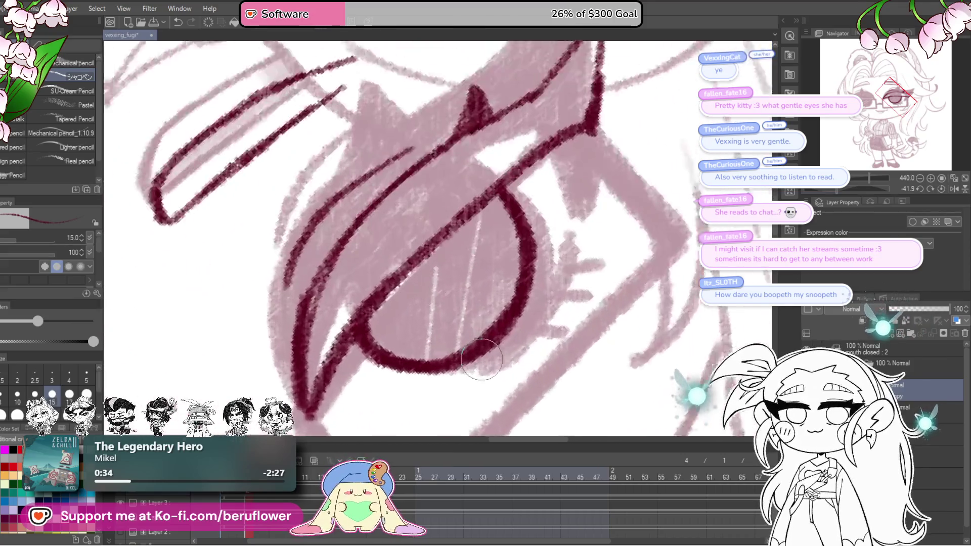
scroll(572, 281, "up", 1)
left_click_drag(561, 278, 485, 372)
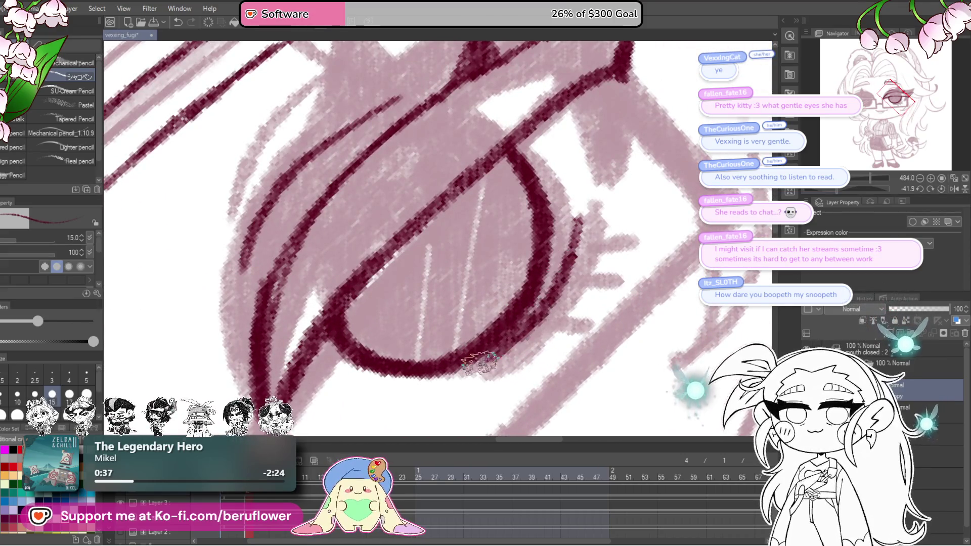
left_click_drag(584, 216, 528, 315)
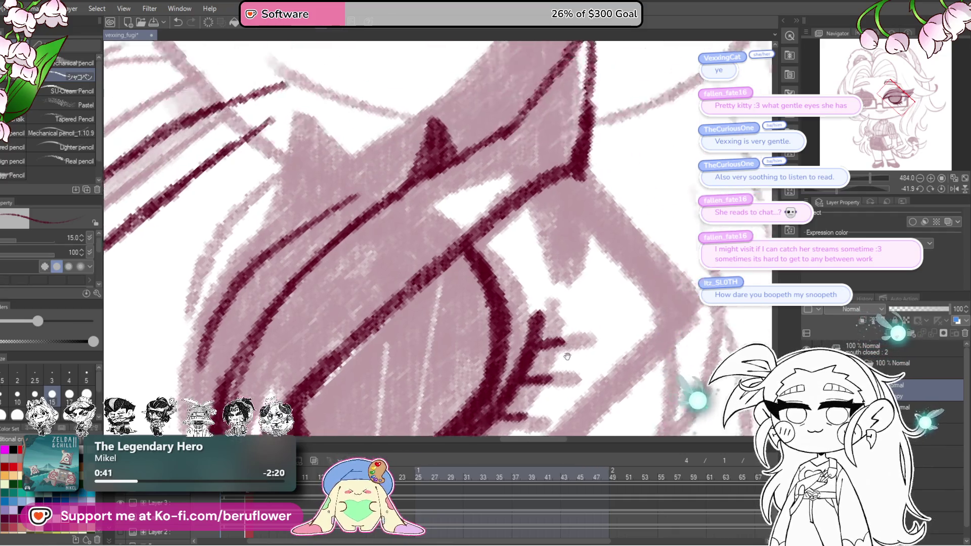
left_click_drag(558, 319, 497, 448)
left_click_drag(576, 162, 554, 300)
mouse_move(547, 213)
left_mouse_down()
mouse_move(552, 255)
mouse_move(550, 214)
left_mouse_up()
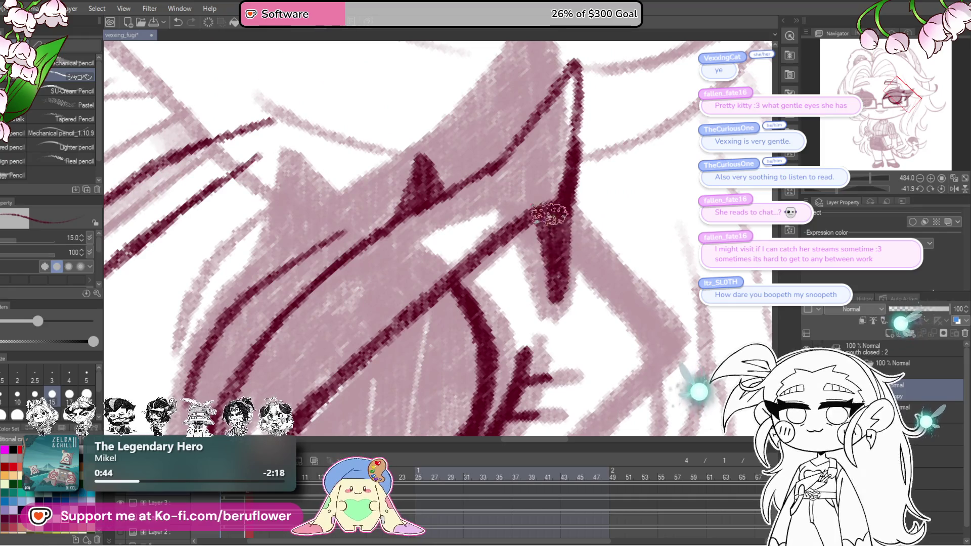
scroll(552, 207, "down", 5)
scroll(608, 251, "up", 1)
scroll(653, 296, "up", 1)
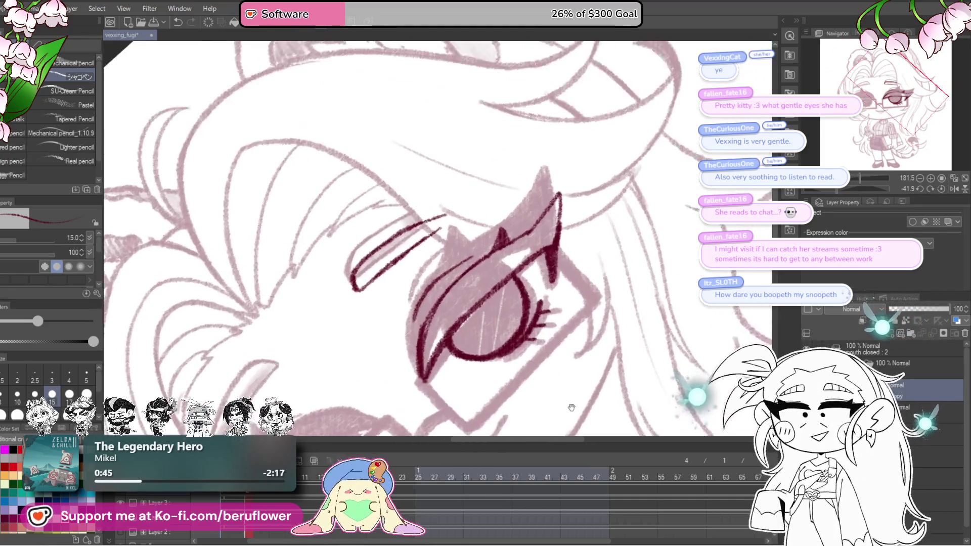
scroll(652, 296, "up", 1)
scroll(653, 296, "up", 1)
scroll(542, 276, "up", 1)
scroll(574, 222, "up", 1)
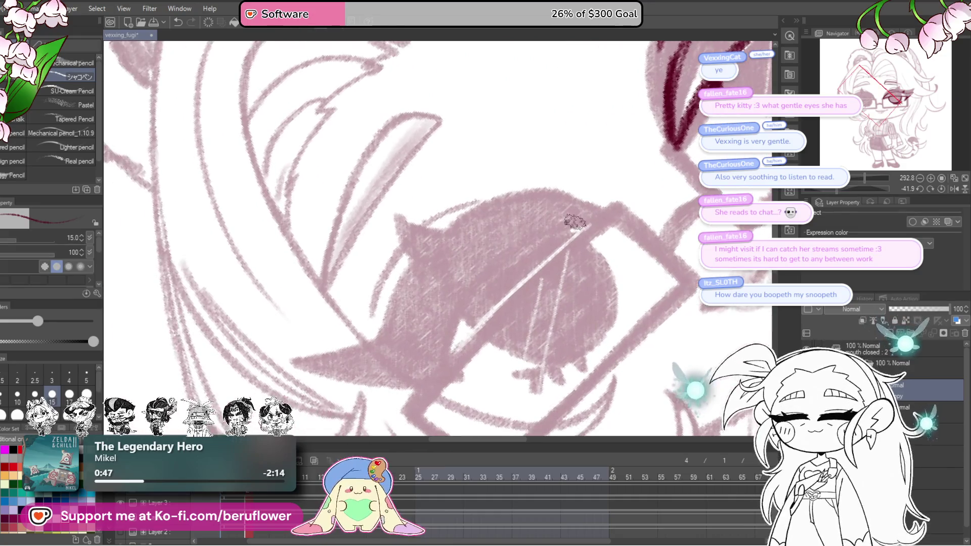
Thicken the left eye's upper lash line, level the canvas and move toward the left eye.
left_click_drag(433, 303, 581, 216)
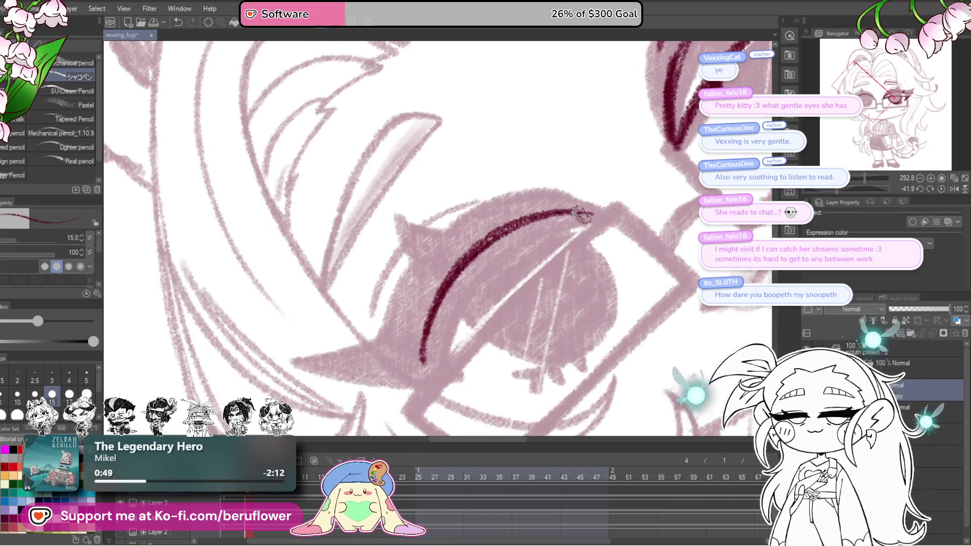
left_click_drag(453, 264, 416, 331)
left_click_drag(528, 263, 453, 313)
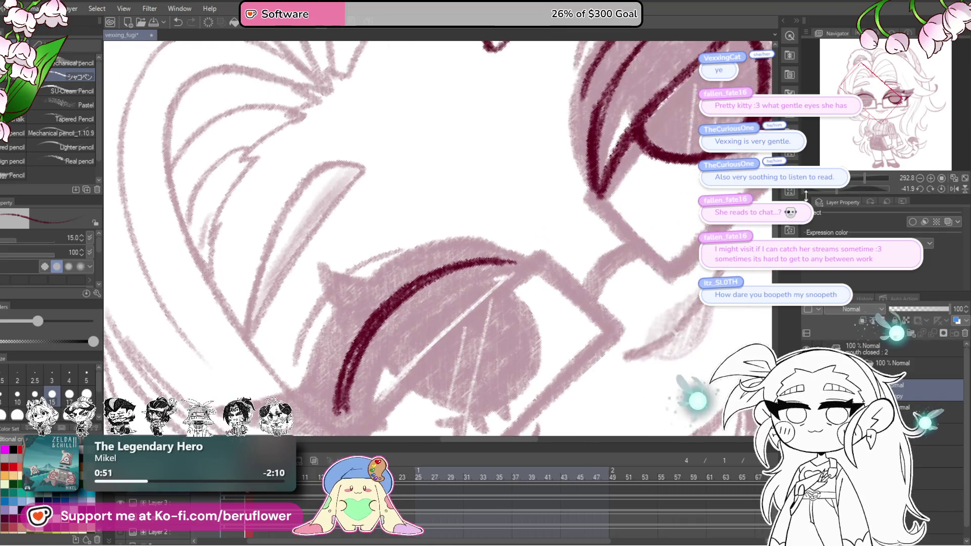
left_click(943, 190)
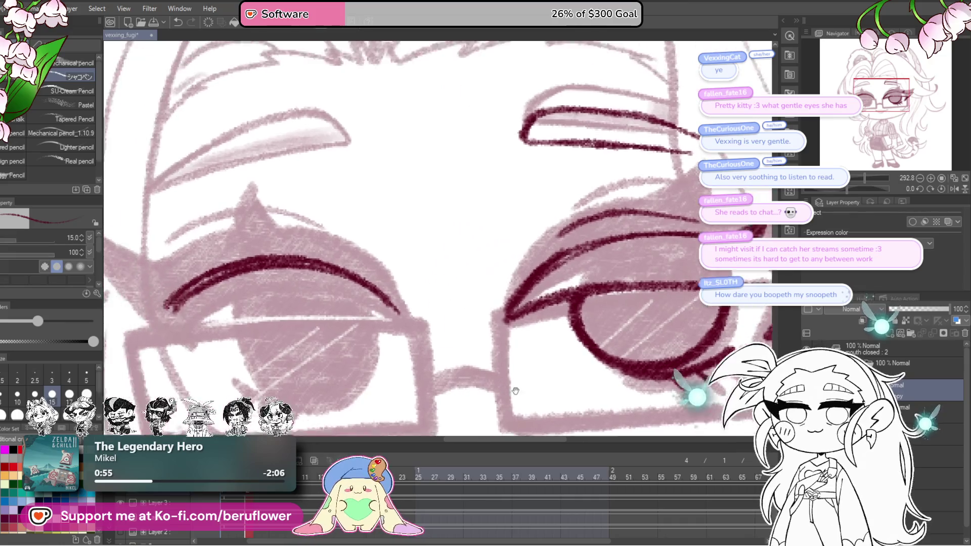
left_click_drag(479, 344, 333, 236)
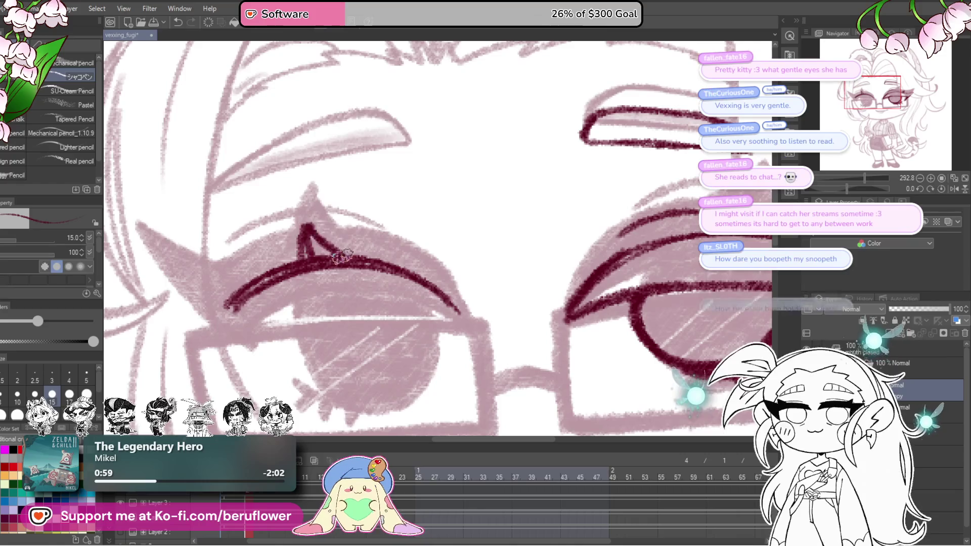
left_click_drag(300, 251, 364, 244)
Draw the left eyelid flick from the eye's corner, undoing a misplaced stroke.
mouse_move(594, 288)
left_mouse_down()
mouse_move(651, 290)
mouse_move(633, 227)
left_mouse_up()
left_click_drag(847, 189, 836, 189)
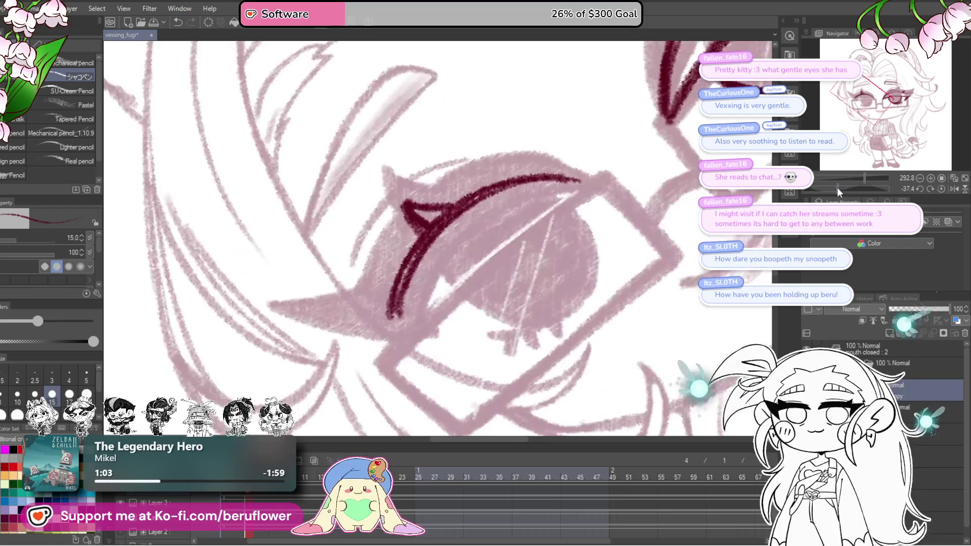
left_click_drag(457, 222, 456, 233)
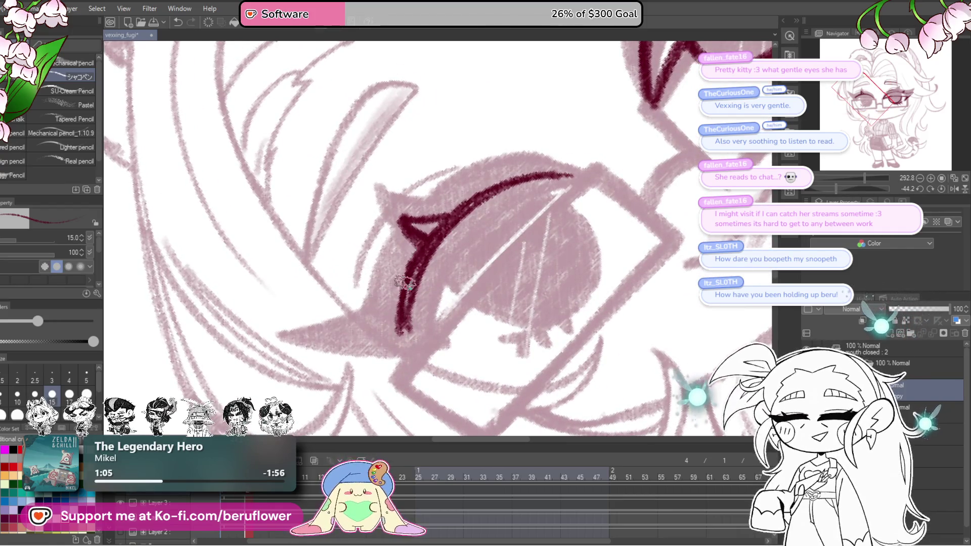
left_click(940, 190)
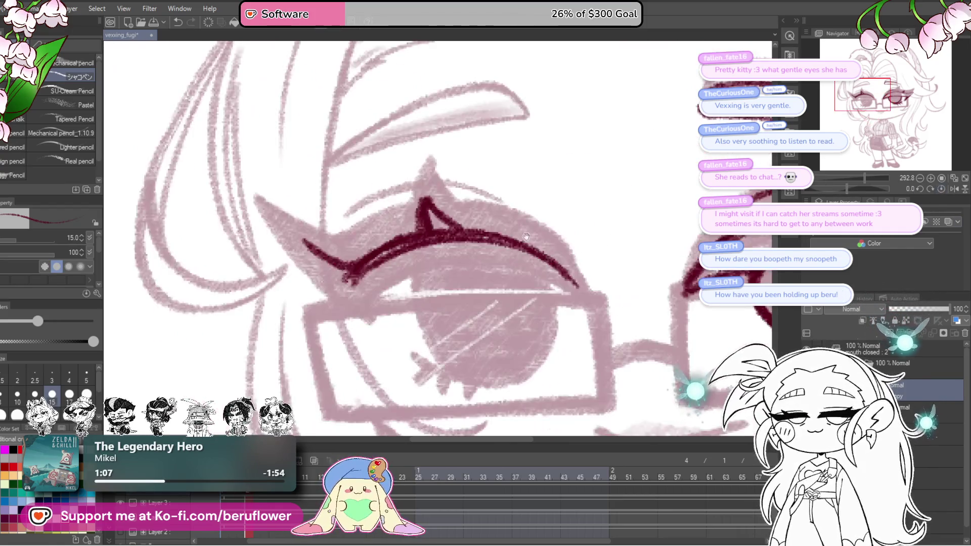
left_click_drag(286, 234, 338, 304)
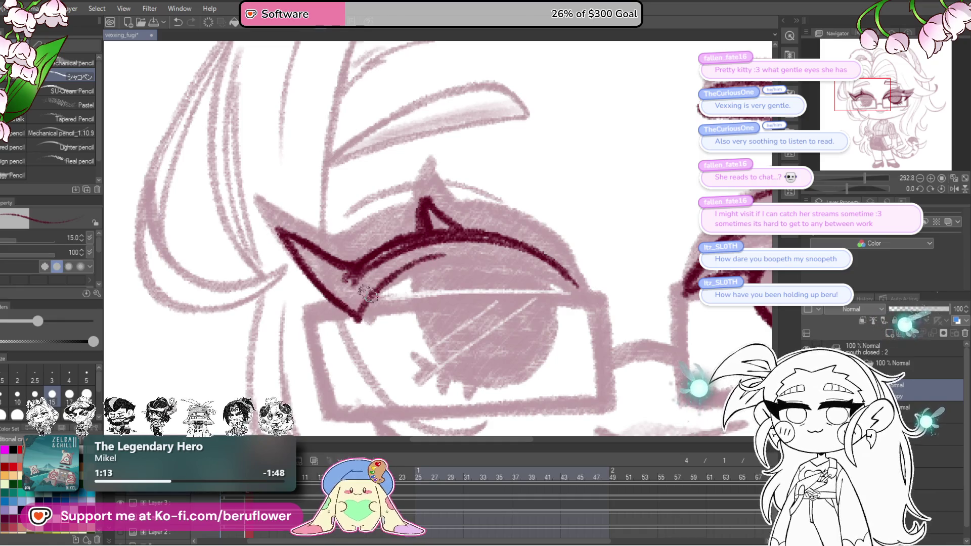
key("ctrl+z")
key("ctrl+z")
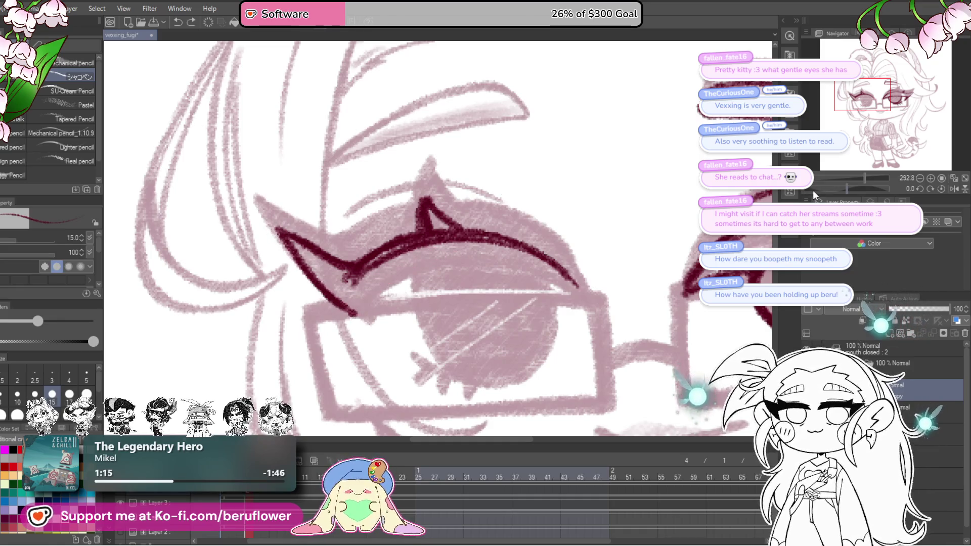
left_click_drag(847, 188, 835, 188)
left_click_drag(667, 222, 633, 266)
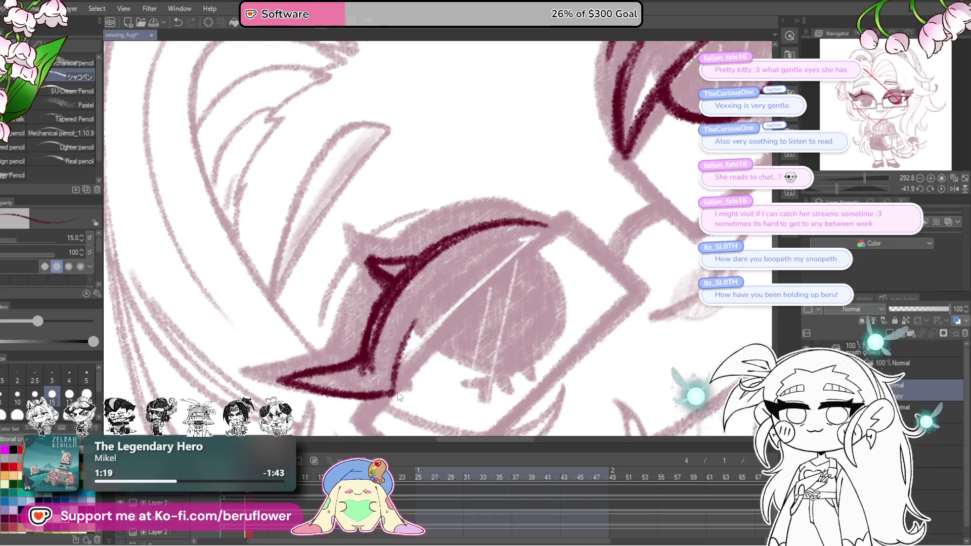
Ink the upper eyelid curve, thicken its inner line and outline the iris.
left_click_drag(389, 393, 467, 267)
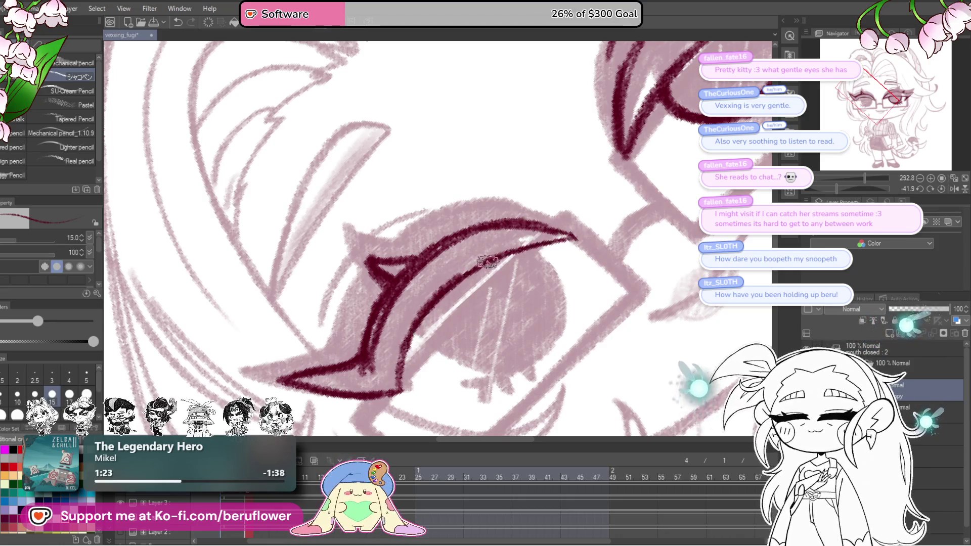
left_click_drag(507, 256, 413, 368)
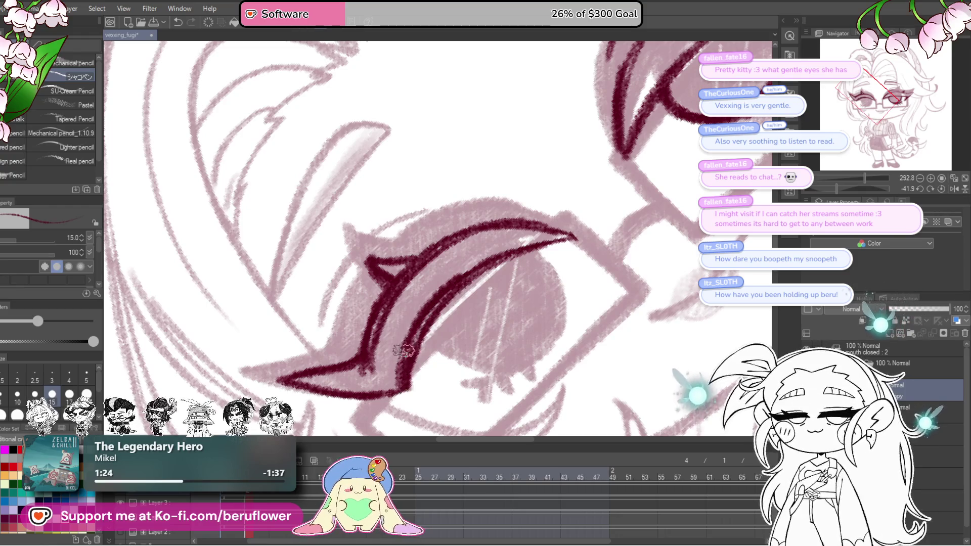
left_click_drag(562, 312, 511, 334)
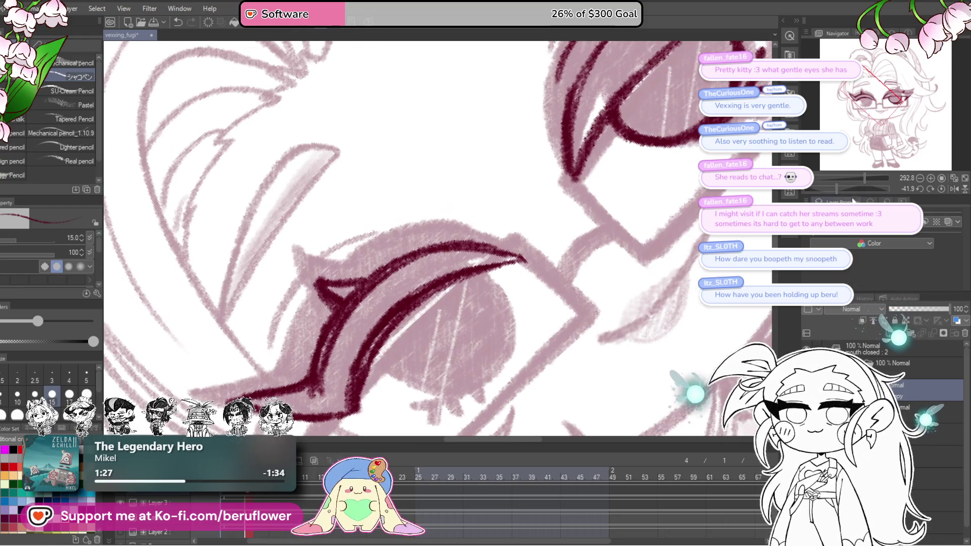
left_click(942, 189)
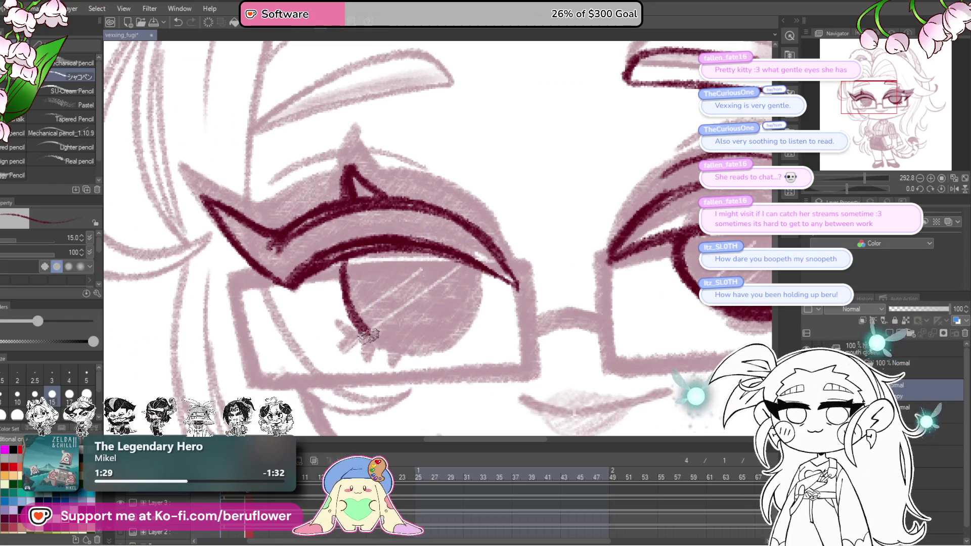
left_click_drag(342, 351, 474, 269)
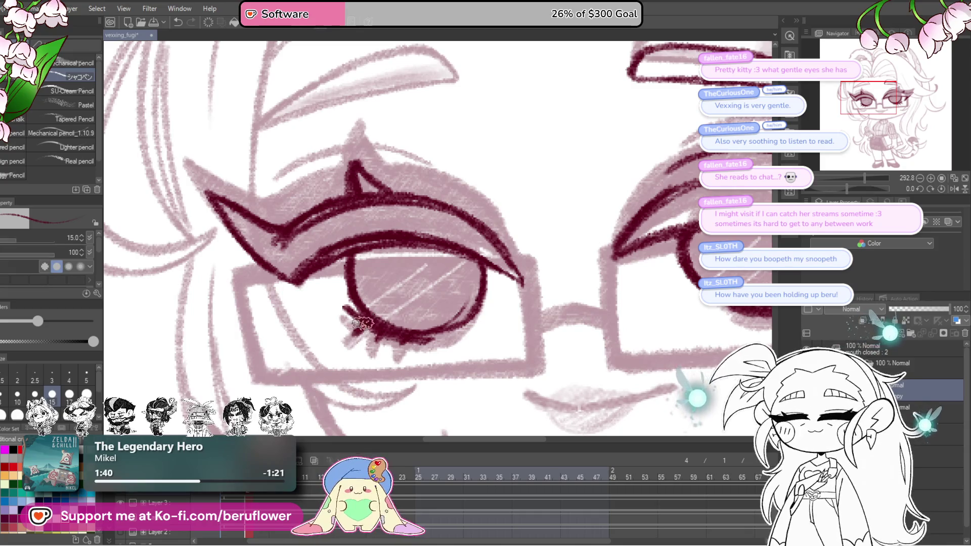
key("ctrl+0")
scroll(486, 289, "up", 3)
scroll(531, 304, "up", 2)
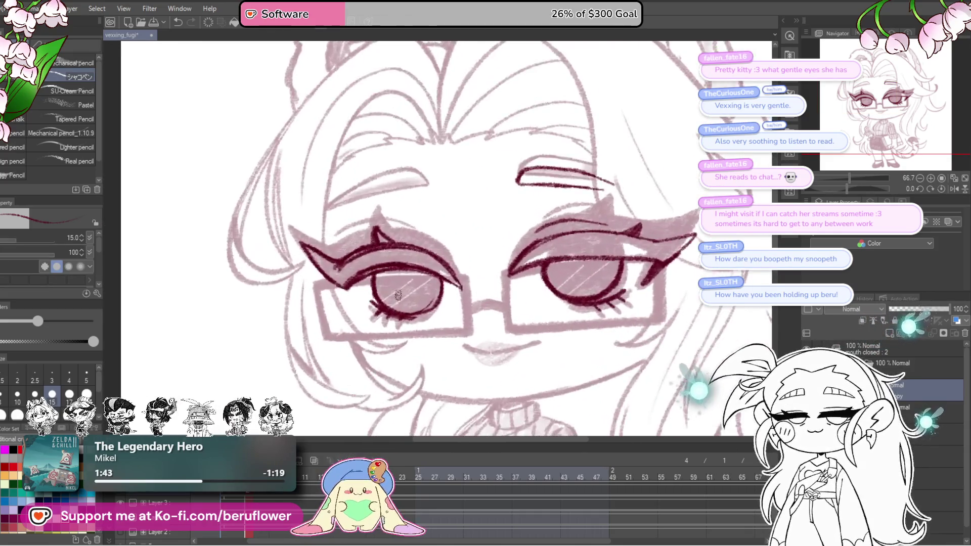
scroll(568, 319, "up", 1)
scroll(413, 232, "up", 2)
scroll(414, 231, "up", 1)
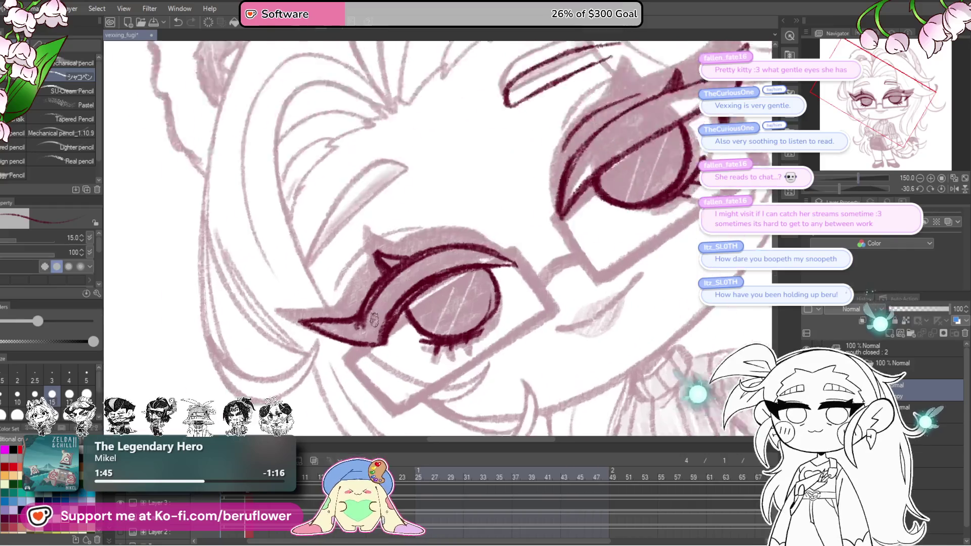
scroll(414, 231, "up", 1)
scroll(414, 232, "up", 1)
Redo the eyelash stroke after undoing it, then return the canvas to upright.
left_click_drag(435, 241, 452, 253)
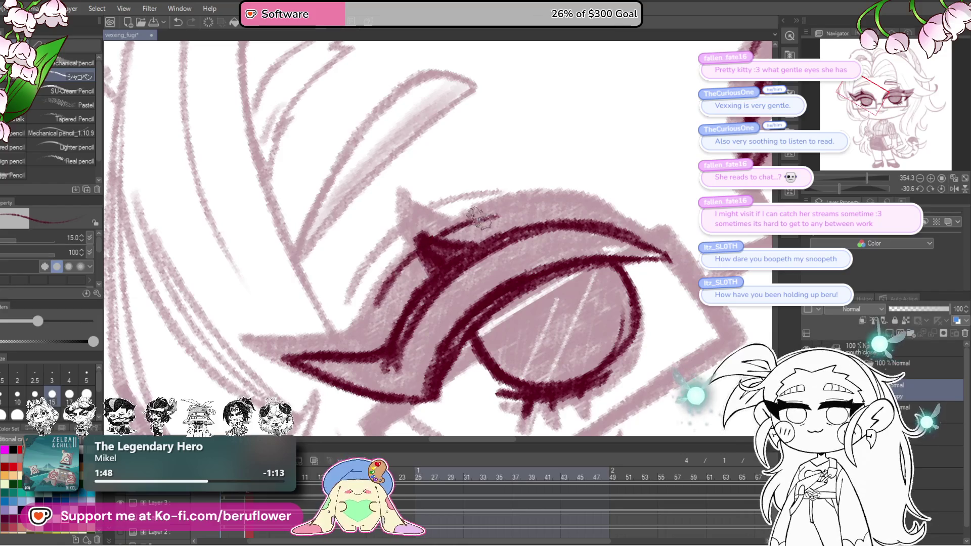
scroll(414, 286, "up", 2)
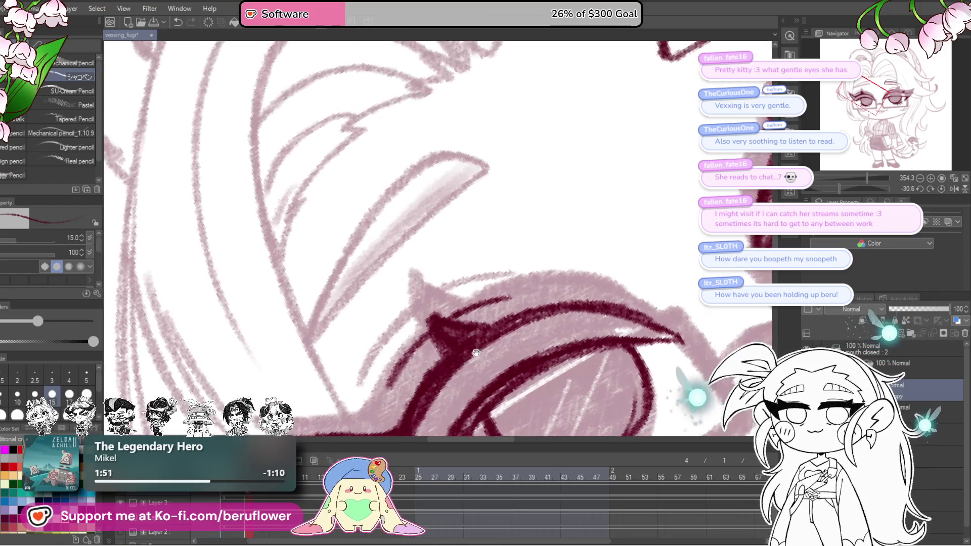
scroll(440, 250, "up", 2)
scroll(467, 217, "up", 1)
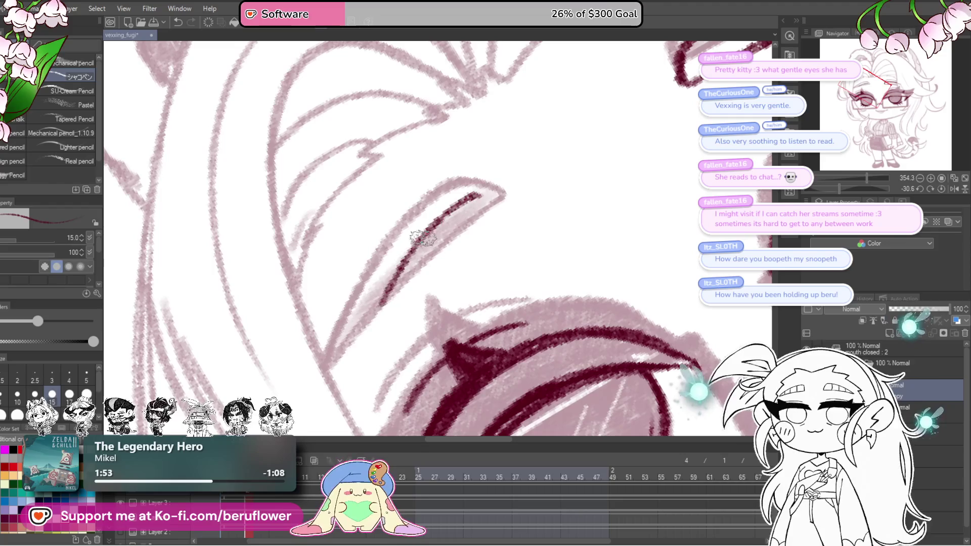
key("ctrl+z")
mouse_move(328, 377)
left_mouse_down()
mouse_move(476, 197)
mouse_move(339, 388)
left_mouse_up()
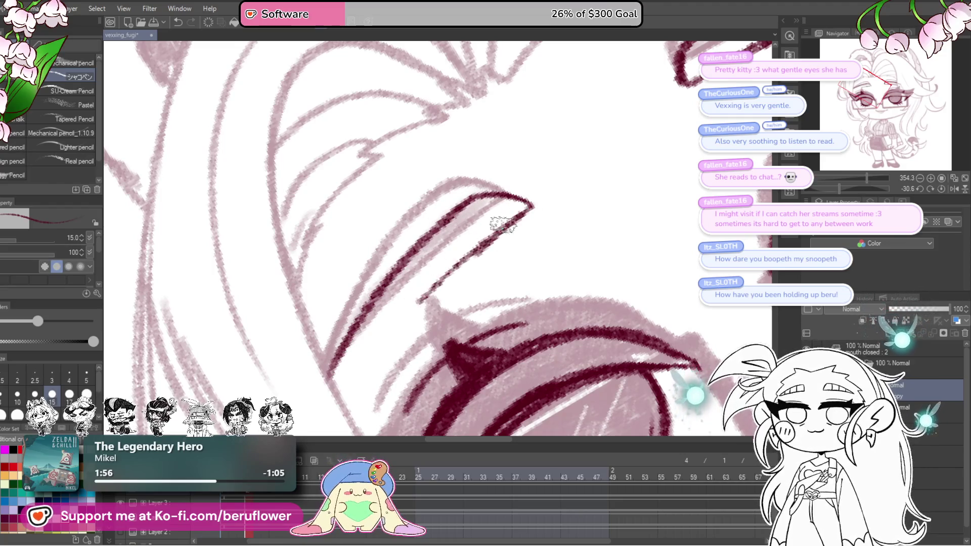
scroll(339, 392, "down", 3)
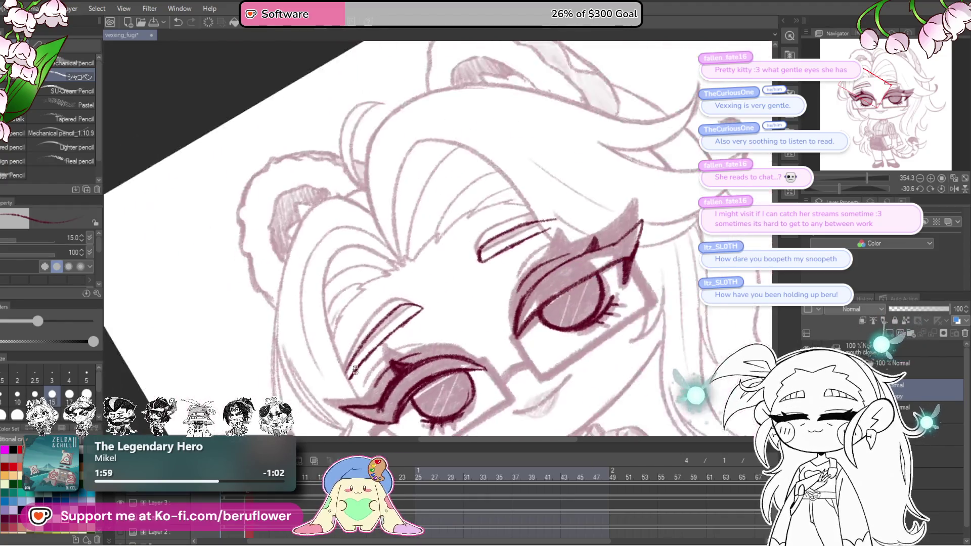
scroll(342, 383, "down", 1)
scroll(354, 370, "up", 2)
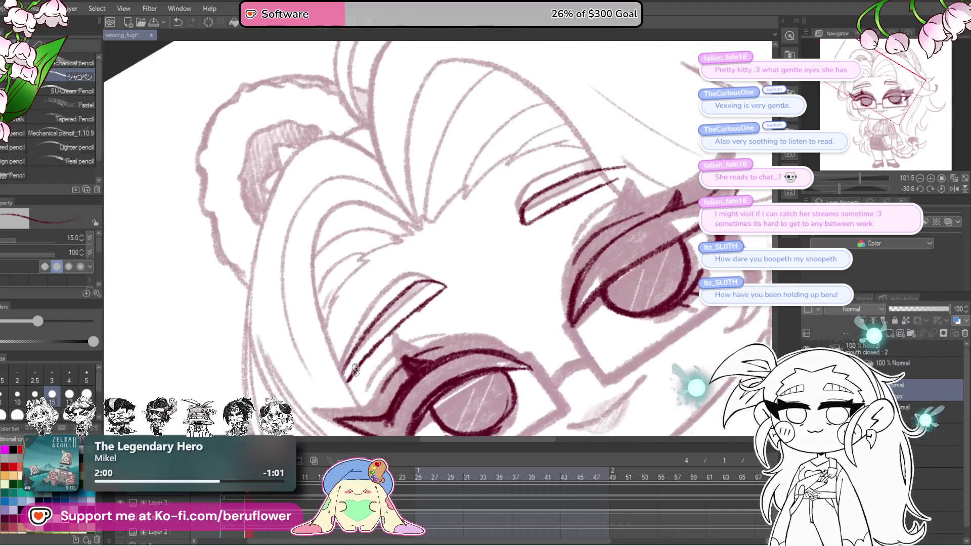
left_click(941, 190)
scroll(471, 326, "down", 1)
scroll(471, 326, "down", 1)
scroll(471, 326, "up", 1)
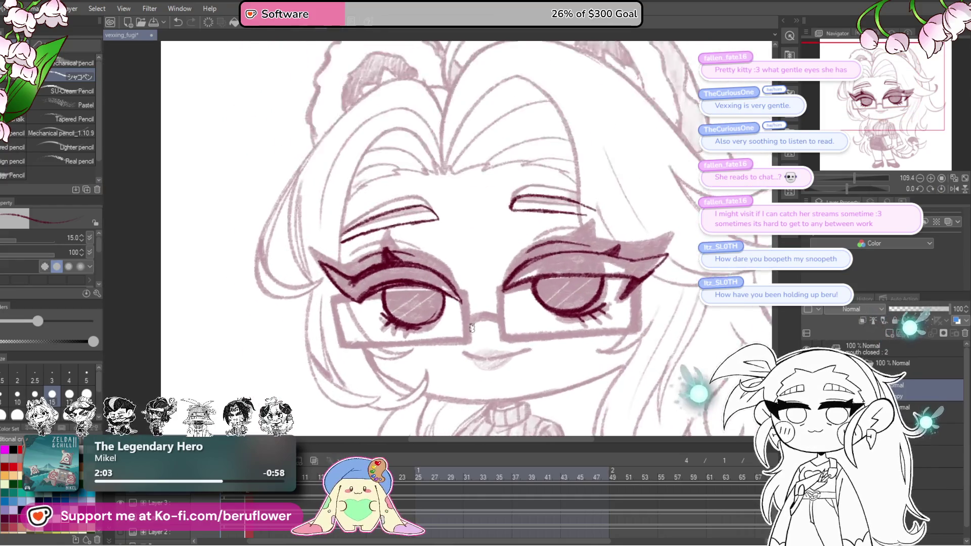
scroll(471, 327, "up", 1)
scroll(472, 328, "up", 1)
scroll(472, 328, "up", 1)
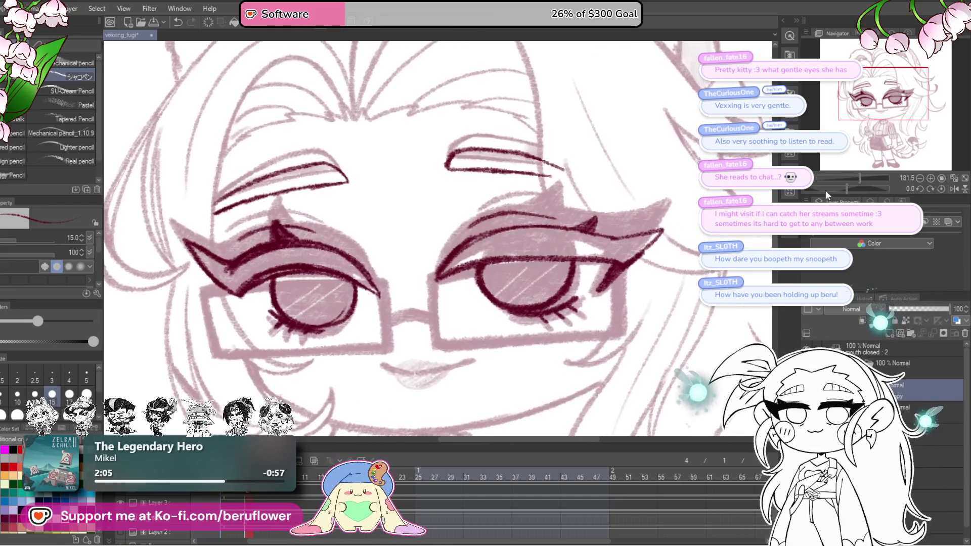
scroll(778, 235, "left", 2)
left_click_drag(869, 191, 843, 187)
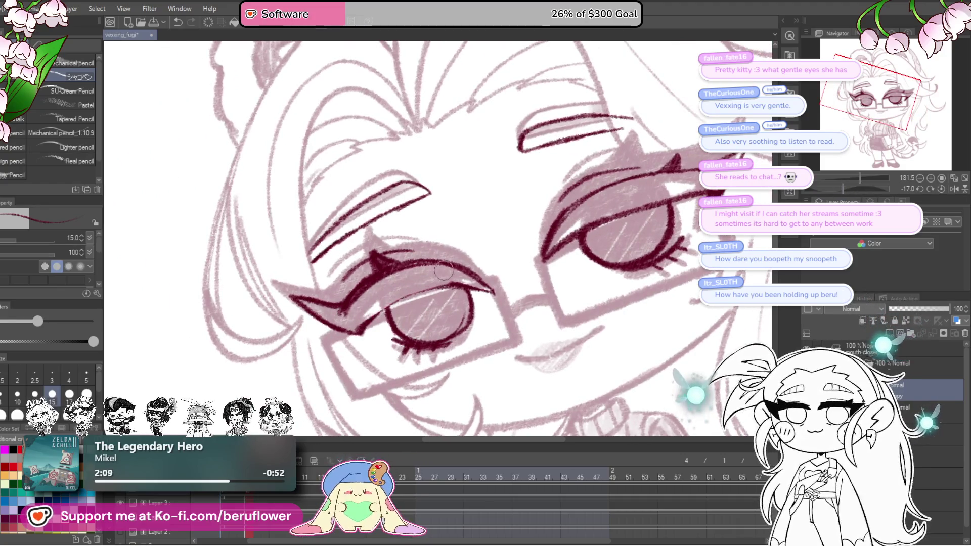
left_click_drag(845, 189, 834, 188)
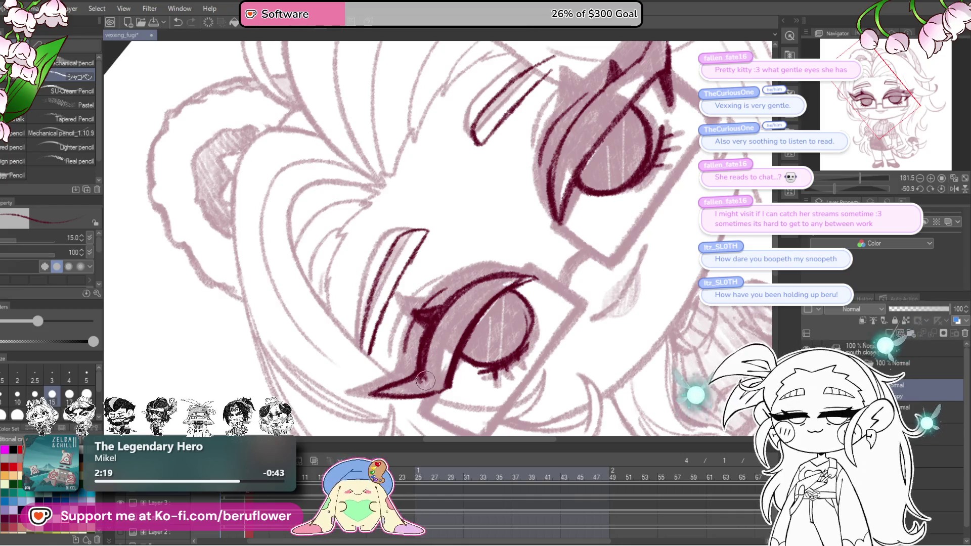
left_click_drag(514, 295, 510, 280)
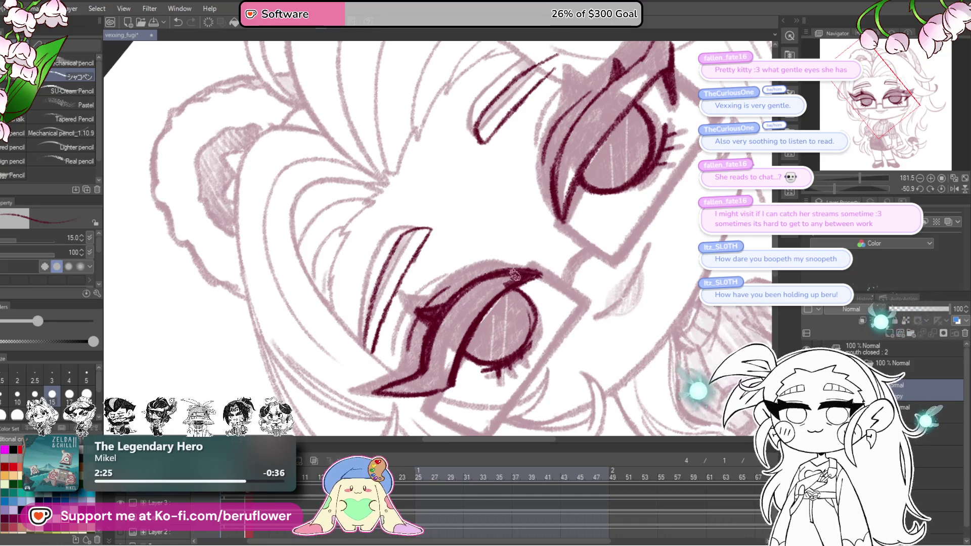
scroll(583, 264, "down", 2)
scroll(584, 251, "down", 1)
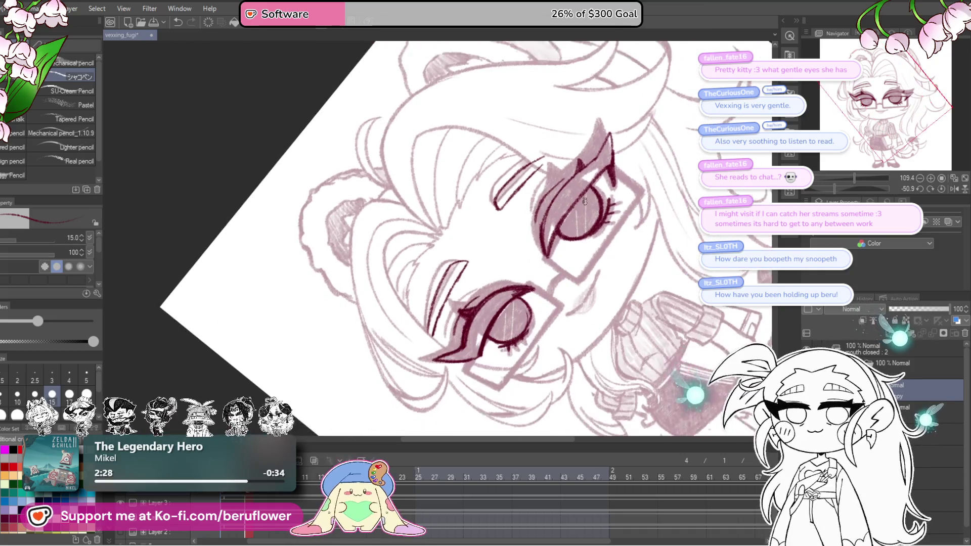
scroll(586, 201, "up", 1)
scroll(584, 199, "up", 2)
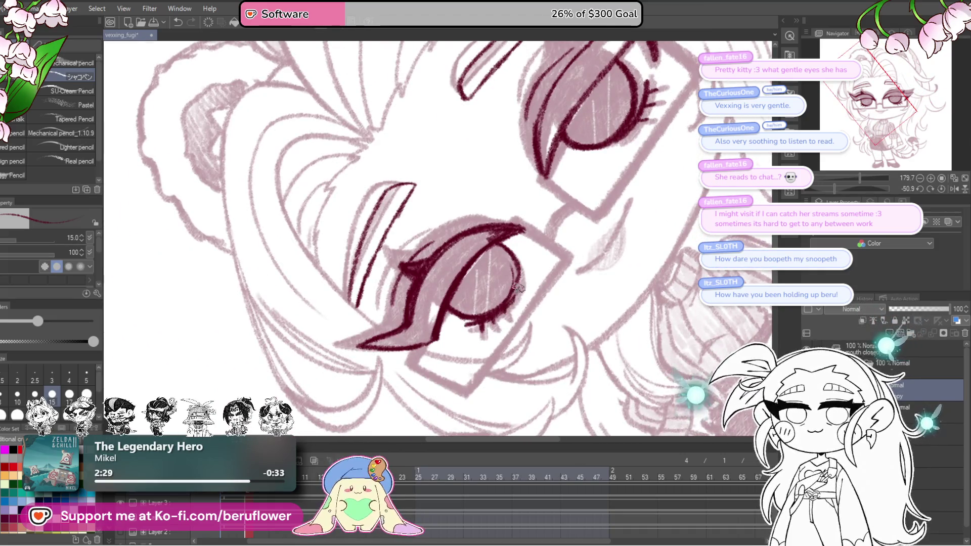
left_click(944, 187)
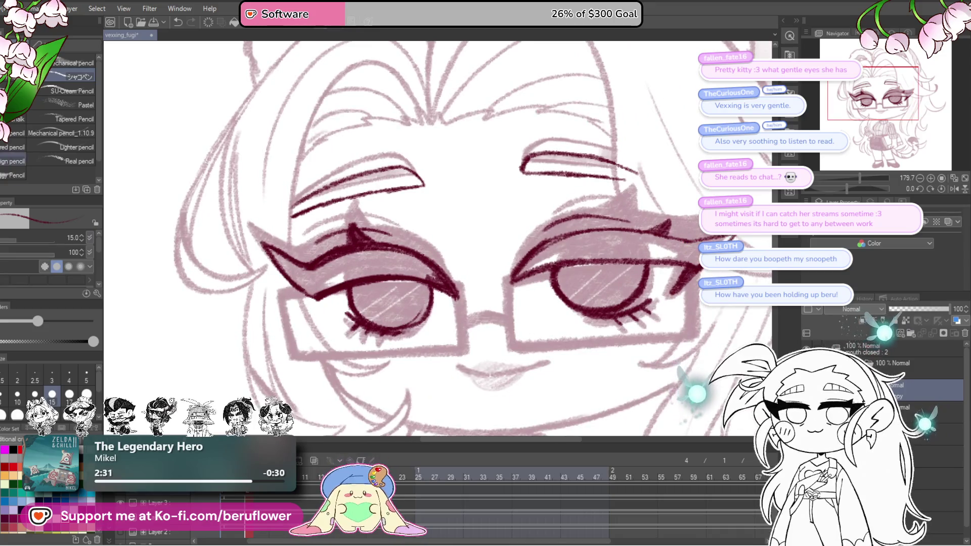
Lasso the inked left eye and free-transform it, squashing it slightly vertically.
key("m")
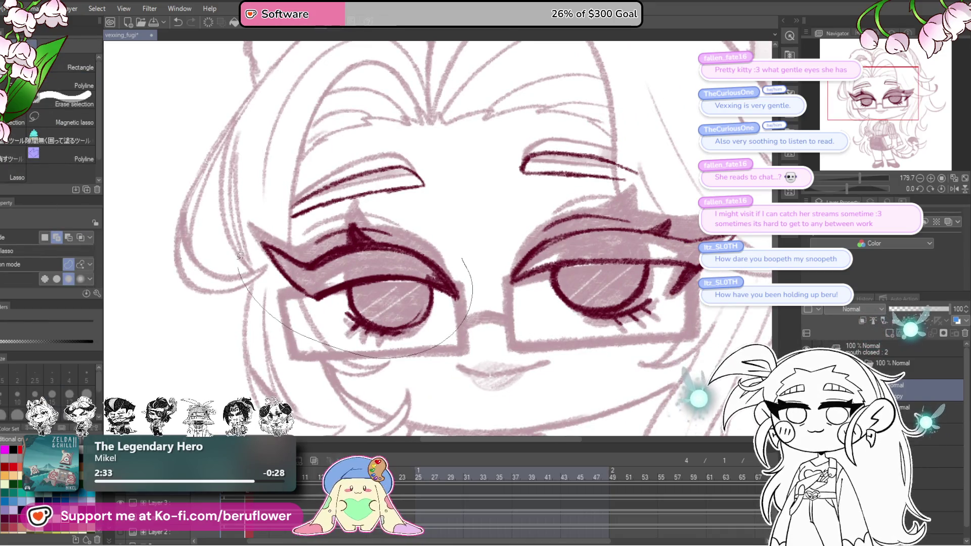
left_click_drag(351, 205, 507, 252)
key("ctrl+t")
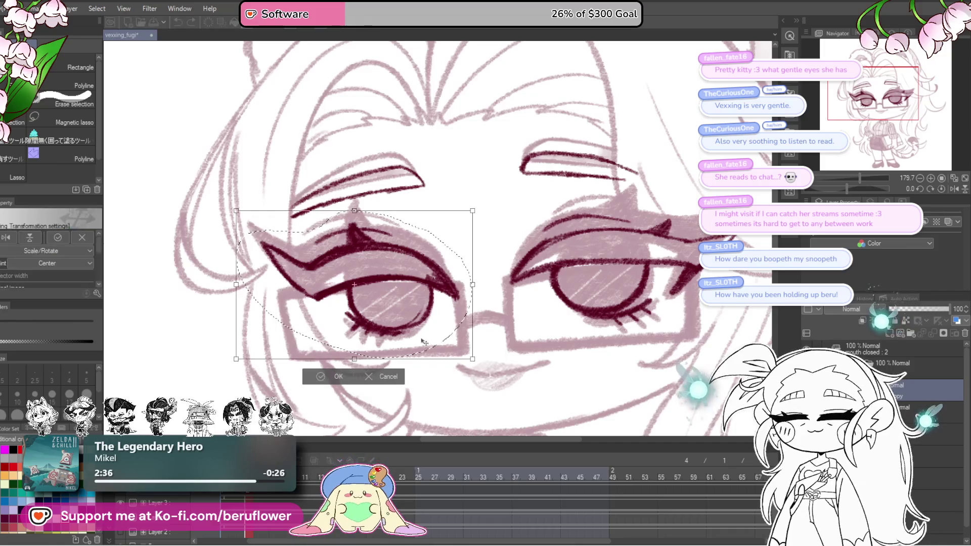
left_click_drag(426, 342, 424, 338)
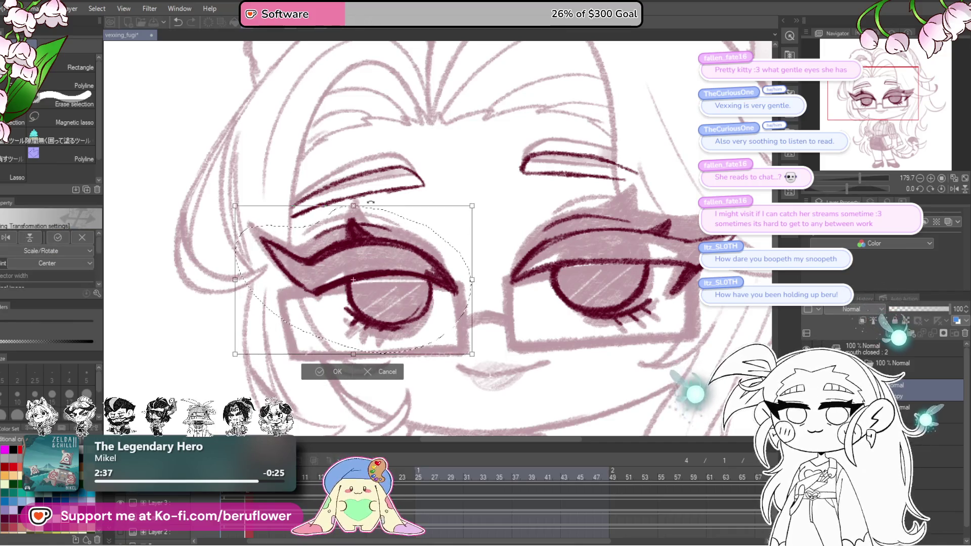
left_click_drag(370, 202, 358, 207)
Nudge the eye into line with the right eye and commit the transformation.
left_click_drag(437, 342, 458, 345)
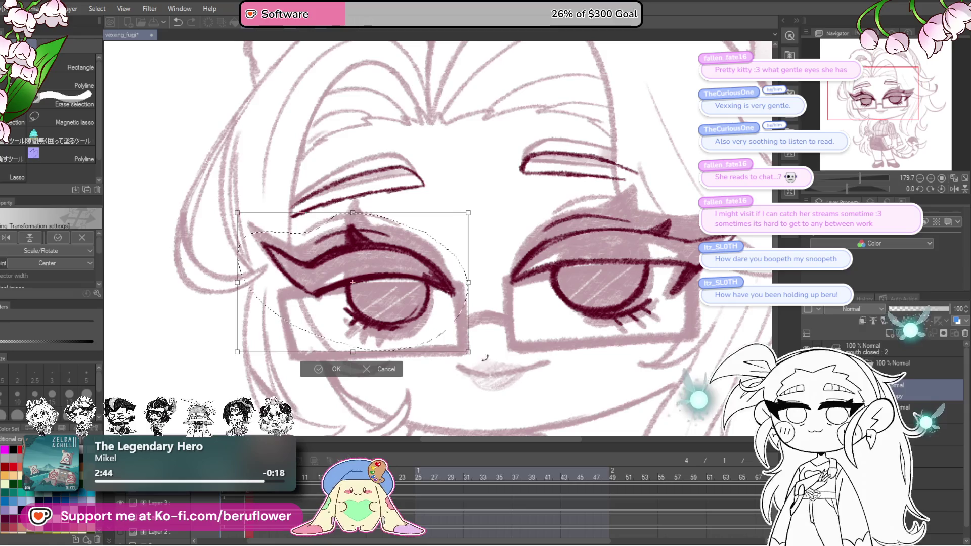
left_click_drag(459, 345, 402, 323)
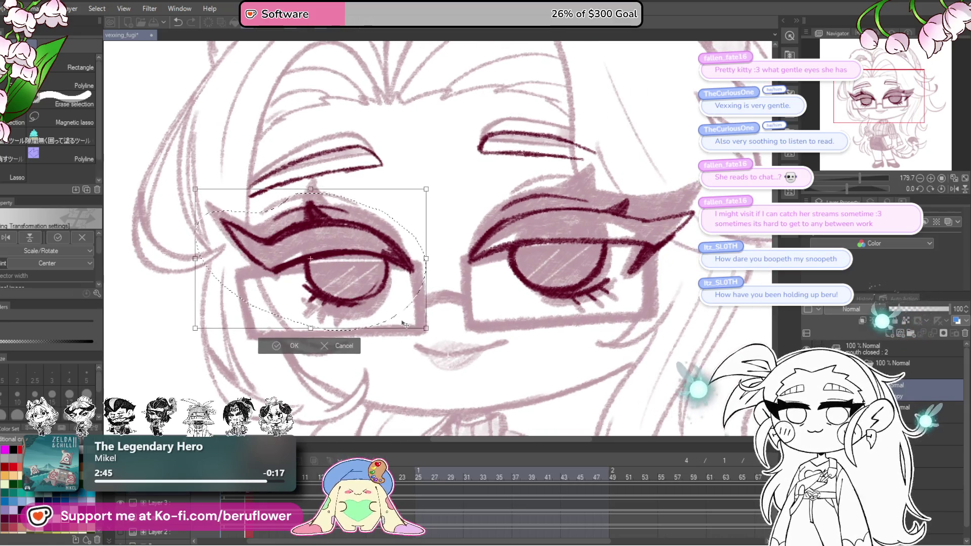
key("Right")
key("Right")
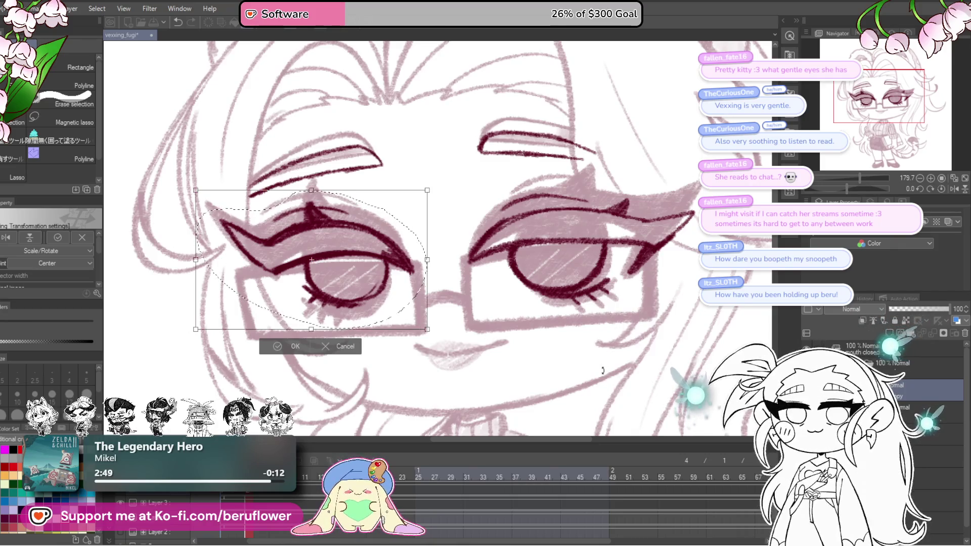
key("Return")
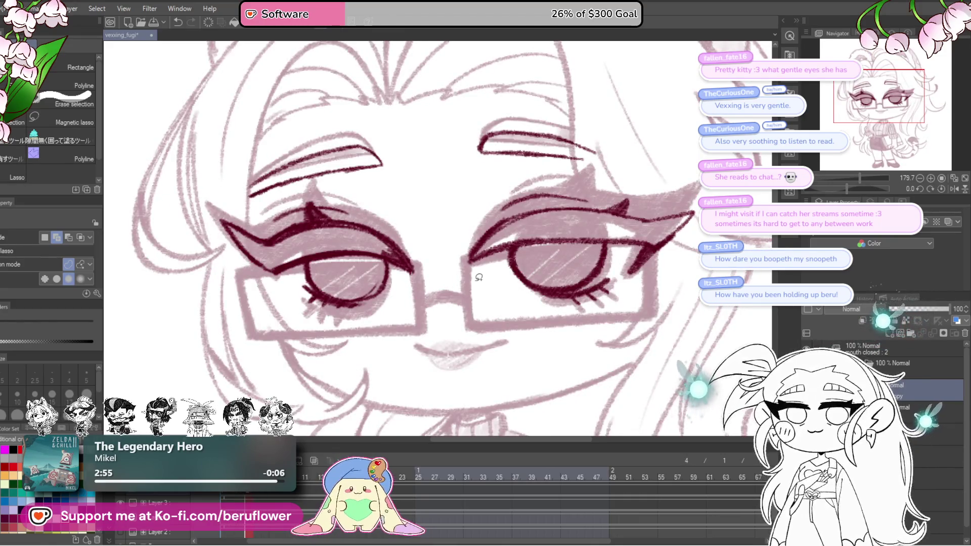
scroll(479, 279, "down", 2)
scroll(464, 304, "down", 1)
scroll(440, 341, "down", 1)
scroll(417, 387, "down", 1)
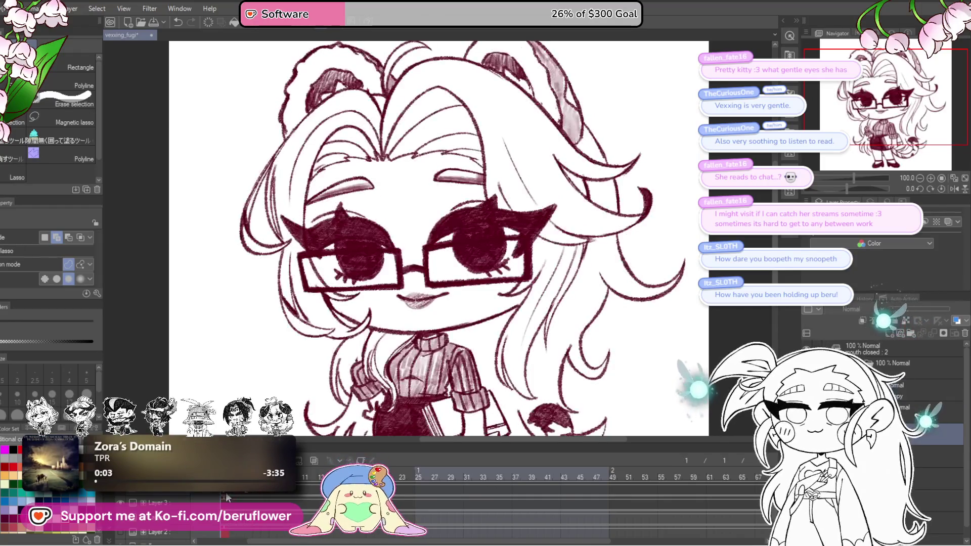
scroll(462, 237, "up", 5)
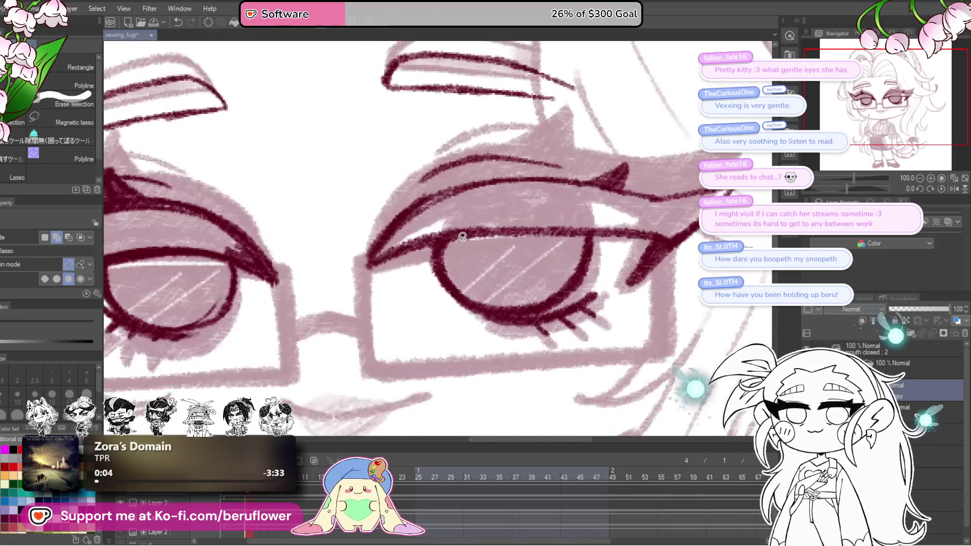
With the pencil, stroke a thick dark maroon line across the right eye's iris.
key("p")
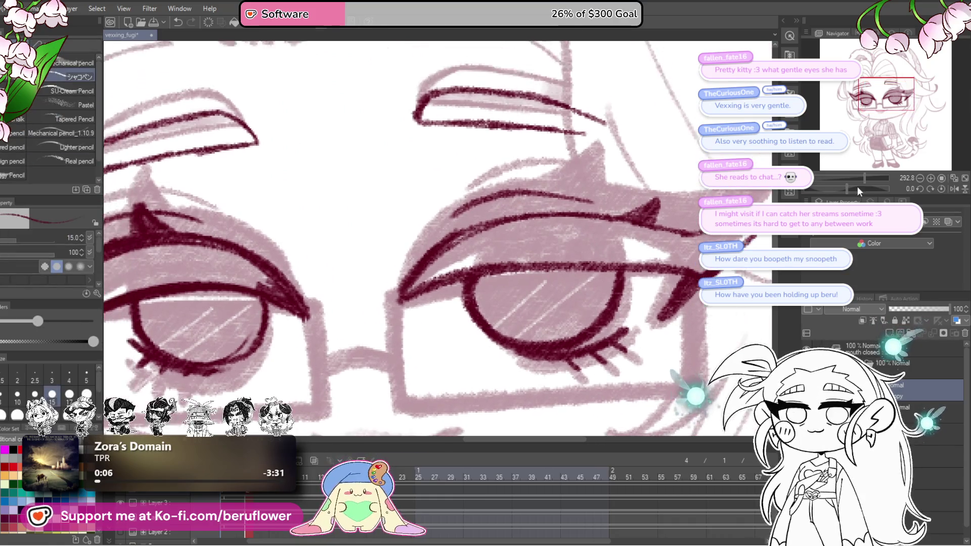
left_click_drag(858, 186, 837, 190)
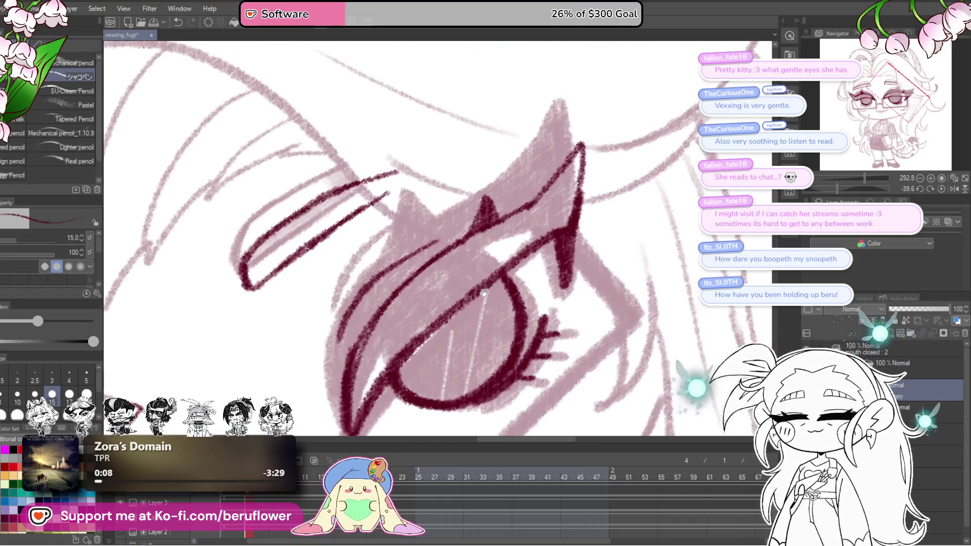
left_click_drag(505, 262, 426, 328)
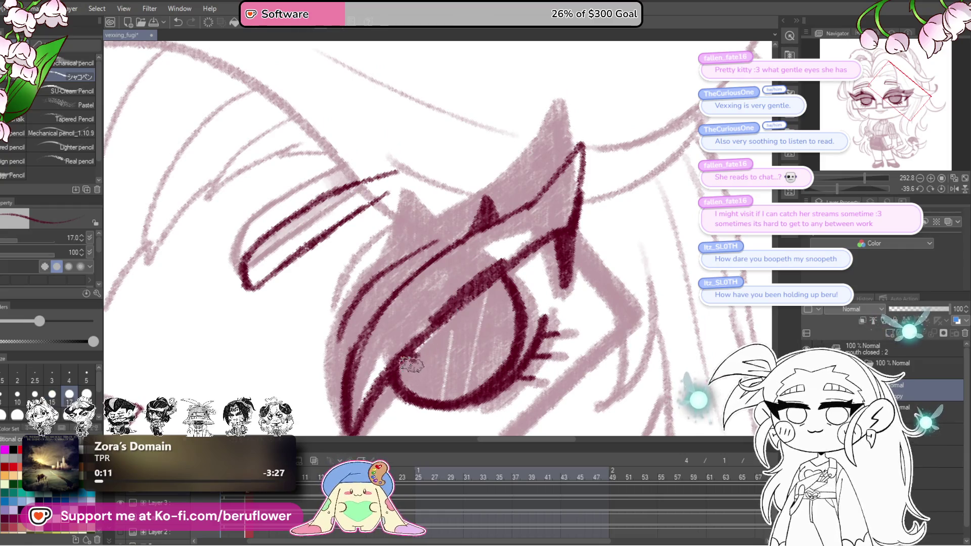
With a larger brush, shade the iris dark maroon across its top and left edge.
key("bracketright")
key("bracketright")
mouse_move(410, 365)
left_mouse_down()
mouse_move(486, 297)
mouse_move(556, 270)
mouse_move(580, 288)
mouse_move(568, 326)
mouse_move(503, 369)
mouse_move(495, 358)
mouse_move(544, 307)
mouse_move(558, 357)
mouse_move(539, 281)
mouse_move(531, 327)
mouse_move(522, 323)
mouse_move(531, 340)
left_mouse_up()
mouse_move(542, 254)
left_mouse_down()
mouse_move(534, 246)
mouse_move(452, 323)
mouse_move(453, 287)
left_mouse_up()
mouse_move(497, 234)
left_mouse_down()
mouse_move(445, 339)
mouse_move(547, 224)
mouse_move(448, 319)
mouse_move(532, 205)
mouse_move(521, 243)
mouse_move(560, 271)
mouse_move(512, 320)
left_mouse_up()
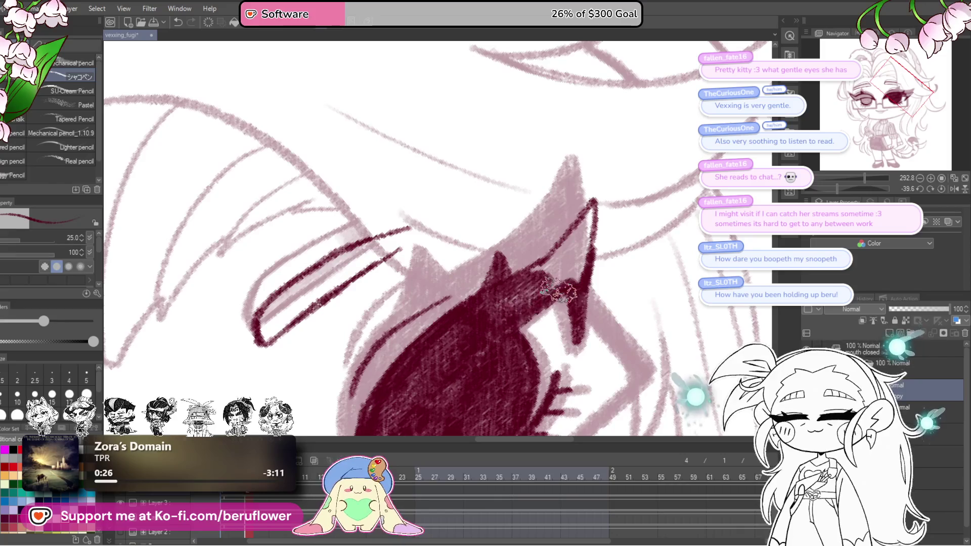
mouse_move(578, 231)
left_mouse_down()
mouse_move(532, 279)
mouse_move(570, 274)
left_mouse_up()
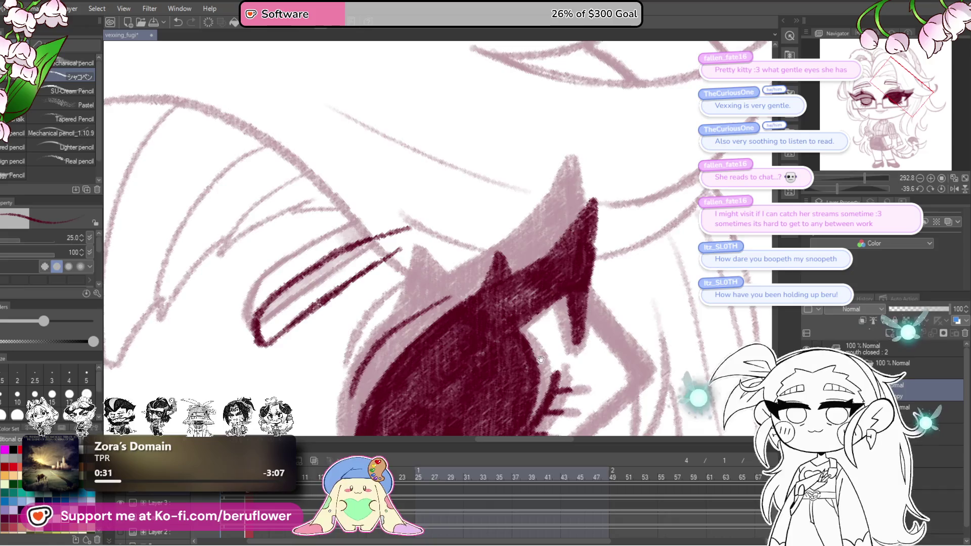
scroll(541, 360, "down", 3)
Fill out the lower eye corner and right edge until the iris is solid maroon.
mouse_move(541, 360)
left_mouse_down()
mouse_move(558, 243)
mouse_move(649, 258)
mouse_move(629, 271)
mouse_move(651, 281)
mouse_move(644, 330)
mouse_move(600, 348)
mouse_move(591, 319)
left_mouse_up()
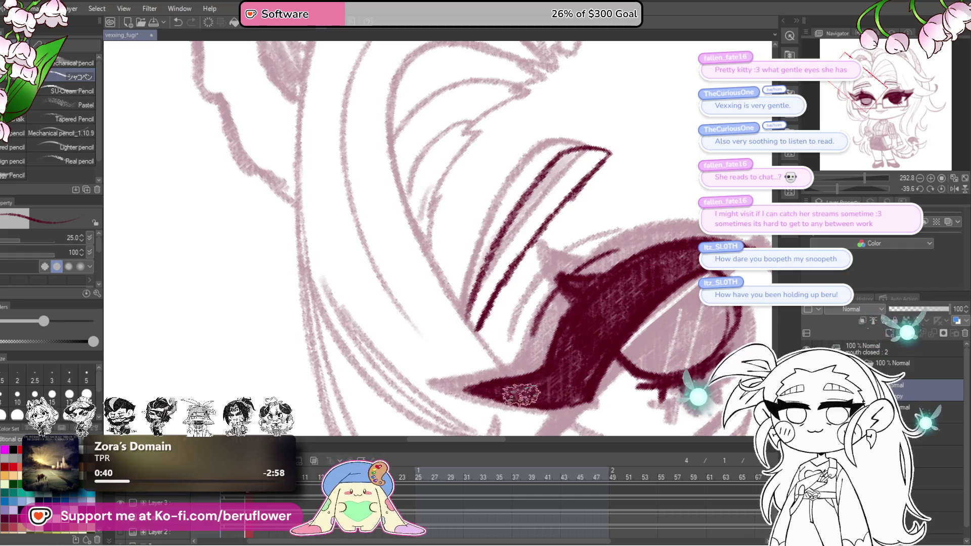
left_click_drag(704, 337, 402, 370)
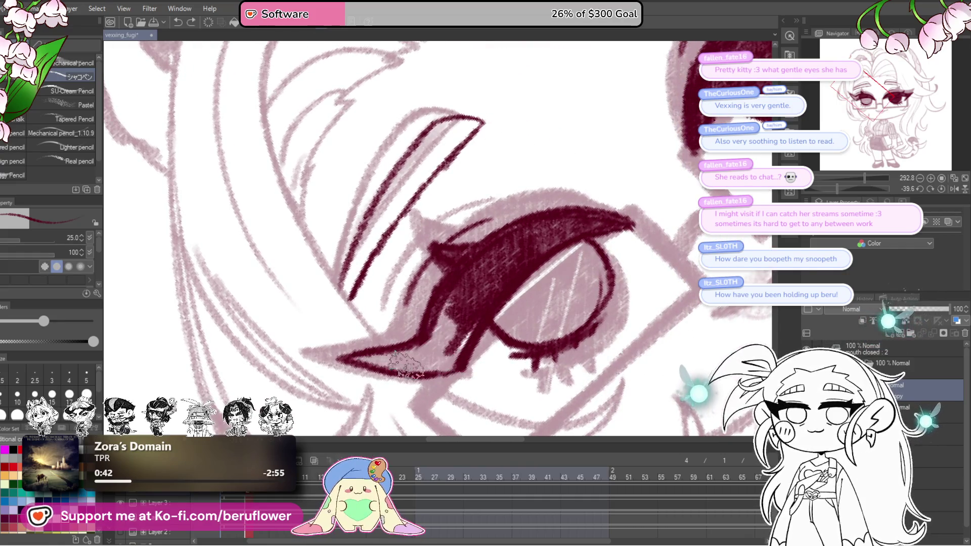
left_click_drag(453, 378, 474, 319)
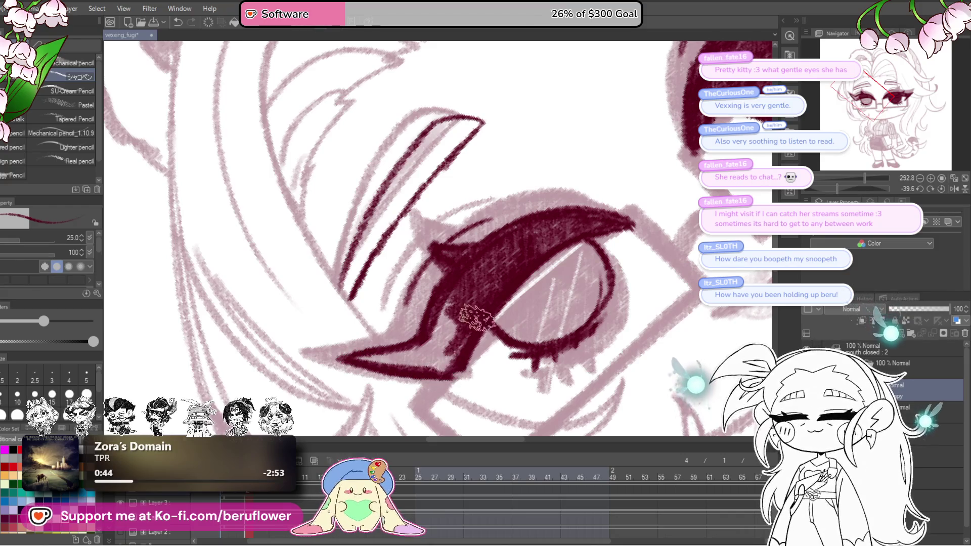
left_click_drag(438, 358, 426, 352)
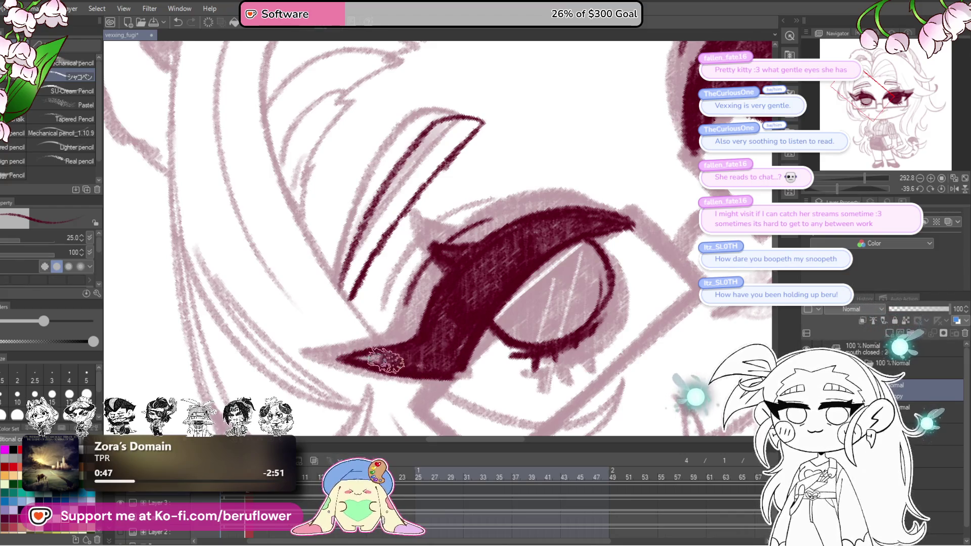
scroll(380, 373, "right", 2)
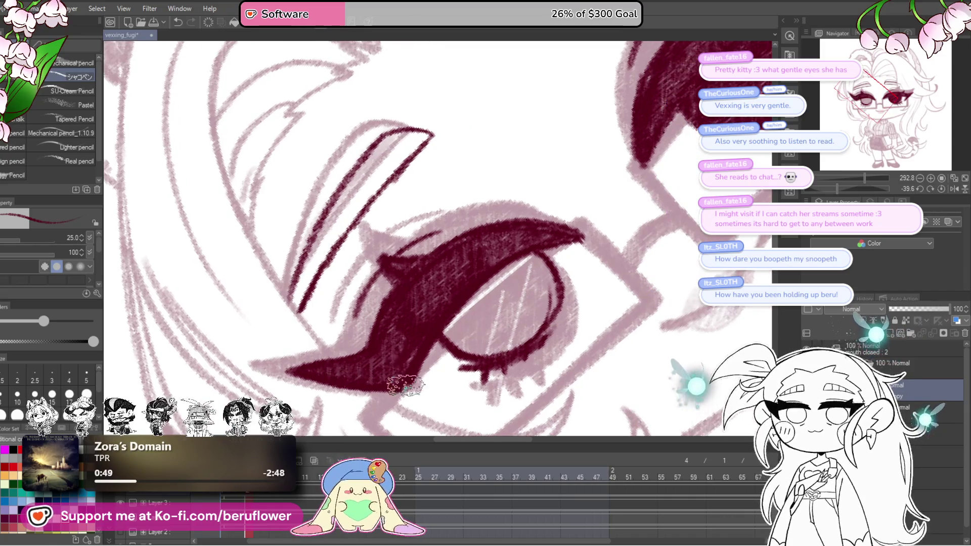
mouse_move(442, 325)
left_mouse_down()
mouse_move(406, 341)
mouse_move(448, 338)
left_mouse_up()
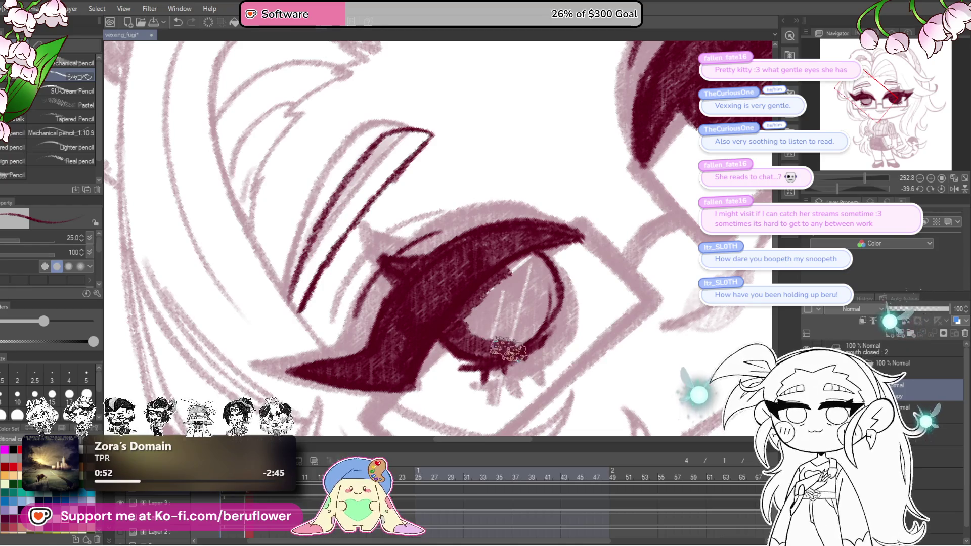
mouse_move(544, 313)
left_mouse_down()
mouse_move(545, 275)
mouse_move(524, 311)
mouse_move(484, 305)
left_mouse_up()
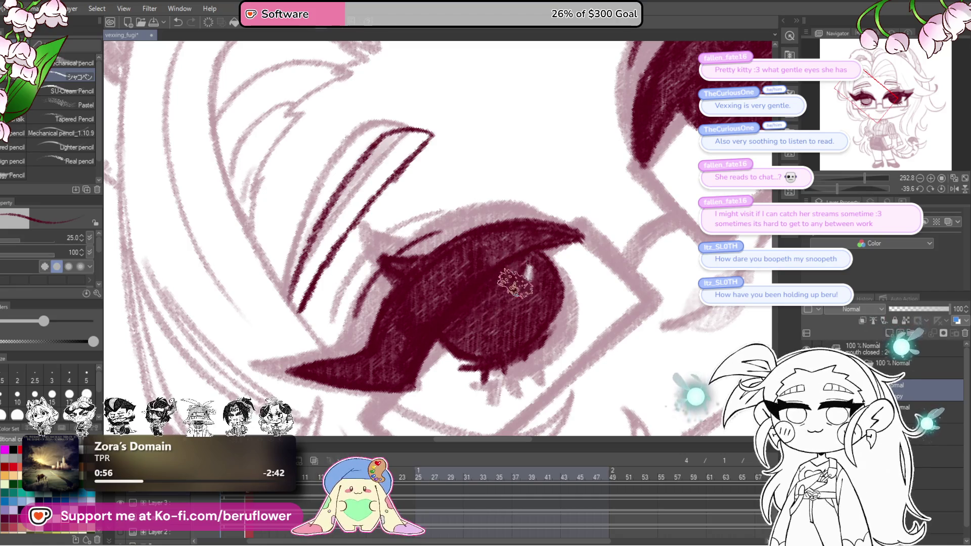
scroll(500, 338, "down", 3)
scroll(531, 312, "up", 2)
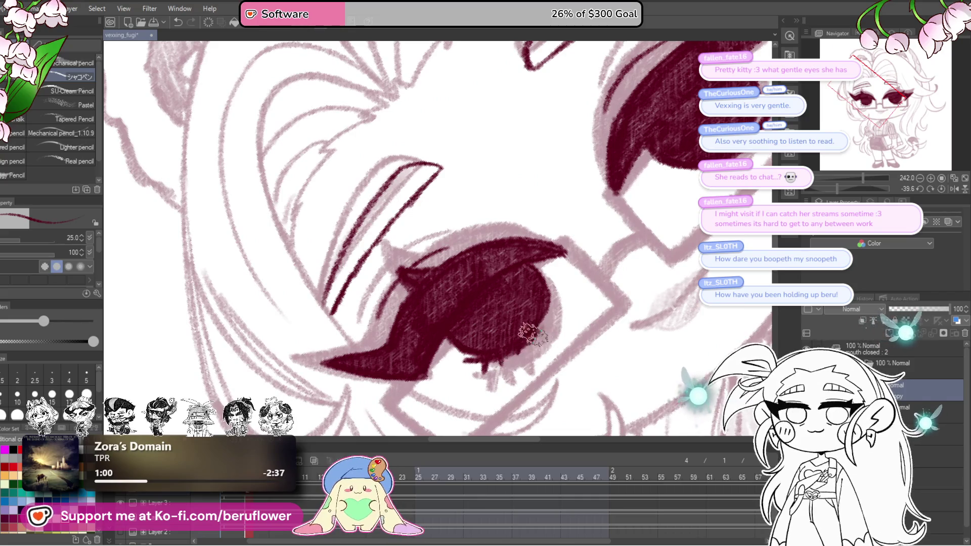
scroll(540, 312, "down", 4)
scroll(540, 313, "up", 1)
scroll(540, 313, "up", 1)
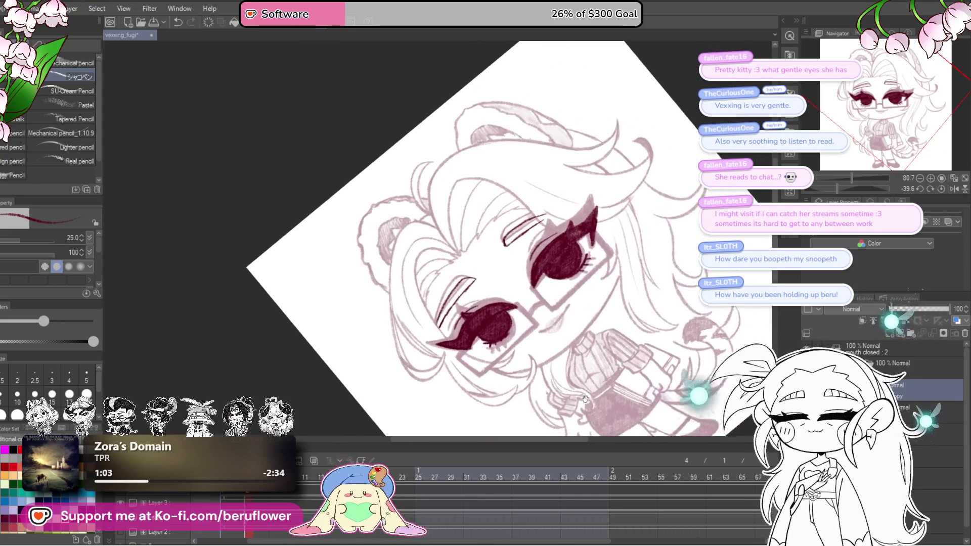
Reset the view upright and switch to a later frame that has no eyes yet.
key("ctrl+@")
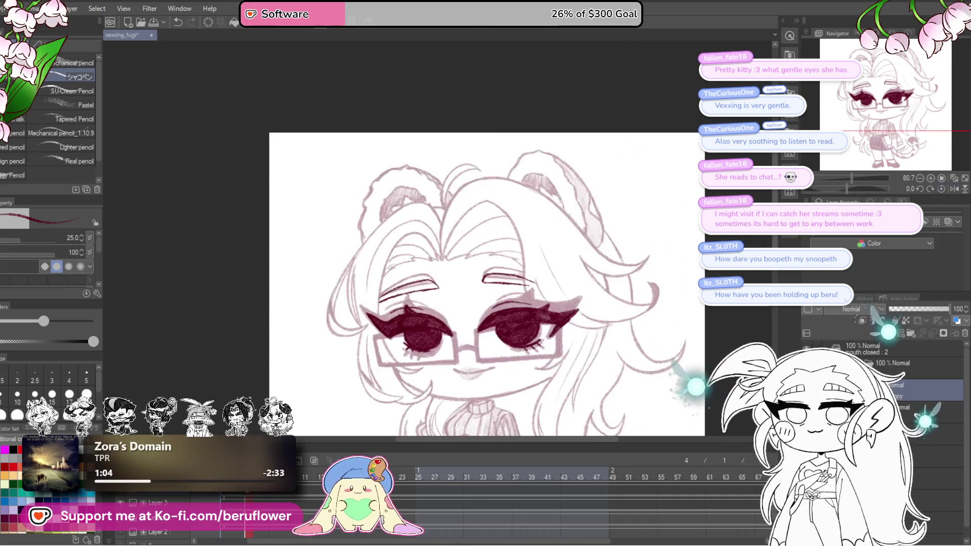
left_click_drag(511, 344, 493, 295)
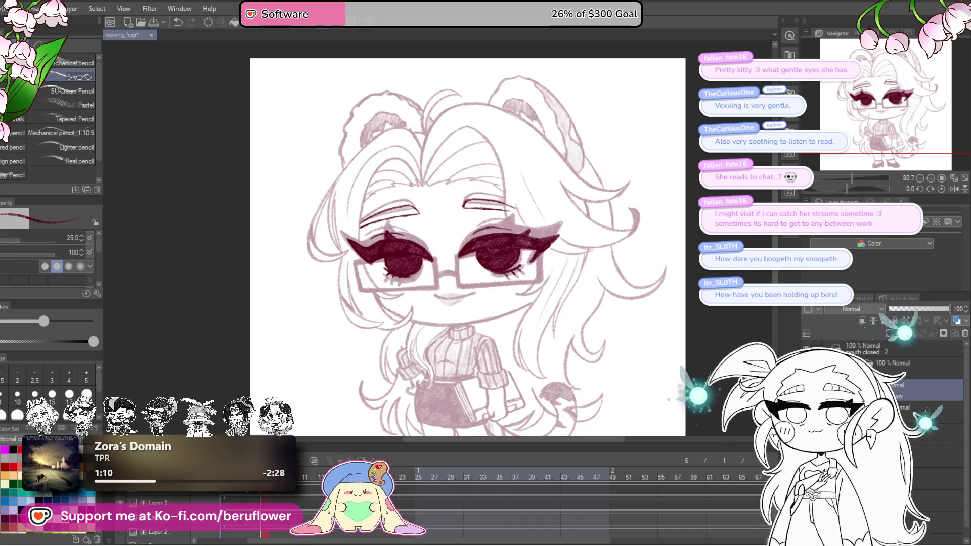
key("ctrl+z")
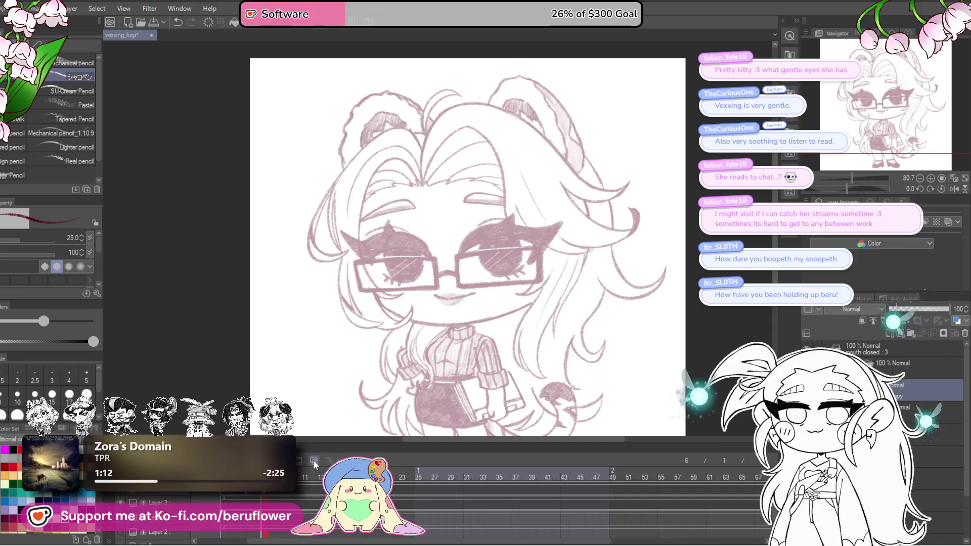
Enable onion skin so the earlier eyes show as a blue guide, and tilt the view to the eye's angle.
left_click(314, 460)
left_click(312, 462)
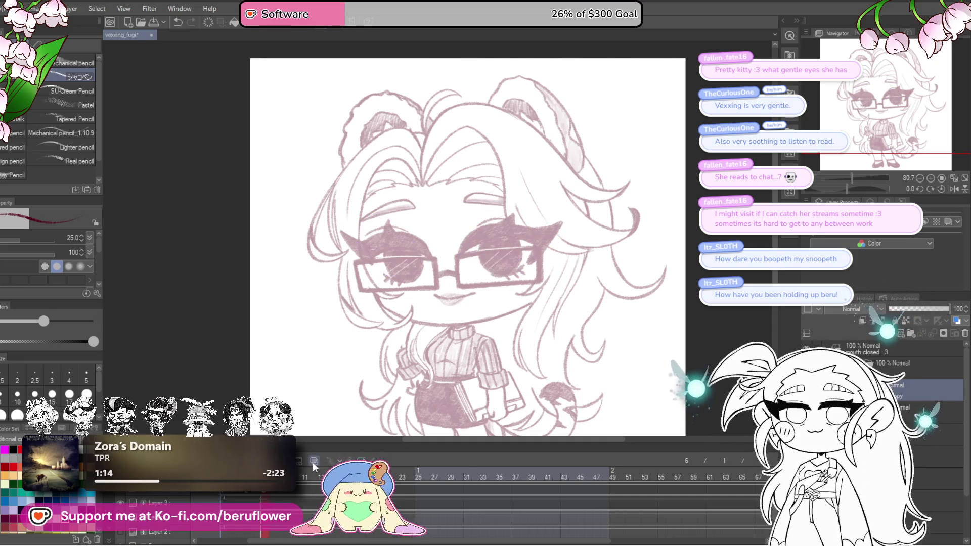
left_click(316, 460)
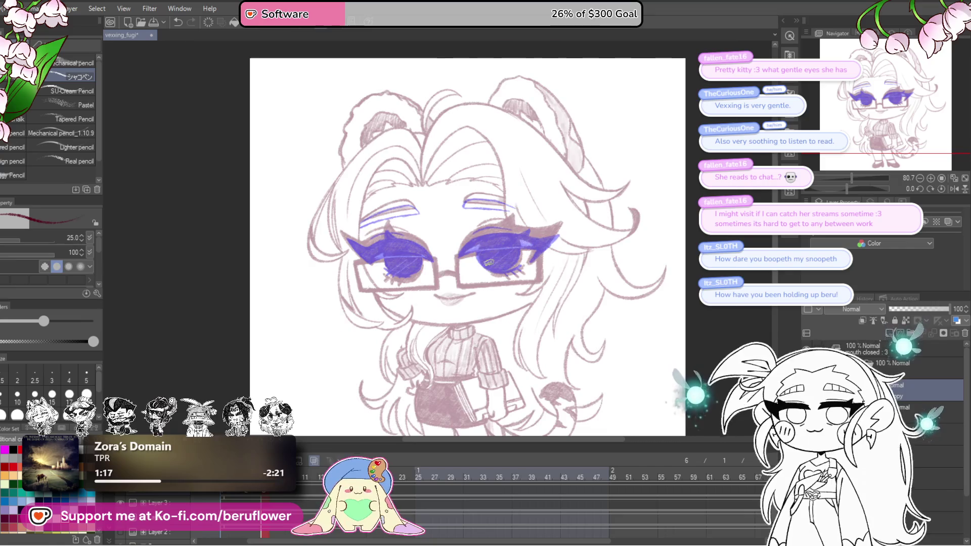
scroll(490, 262, "up", 5)
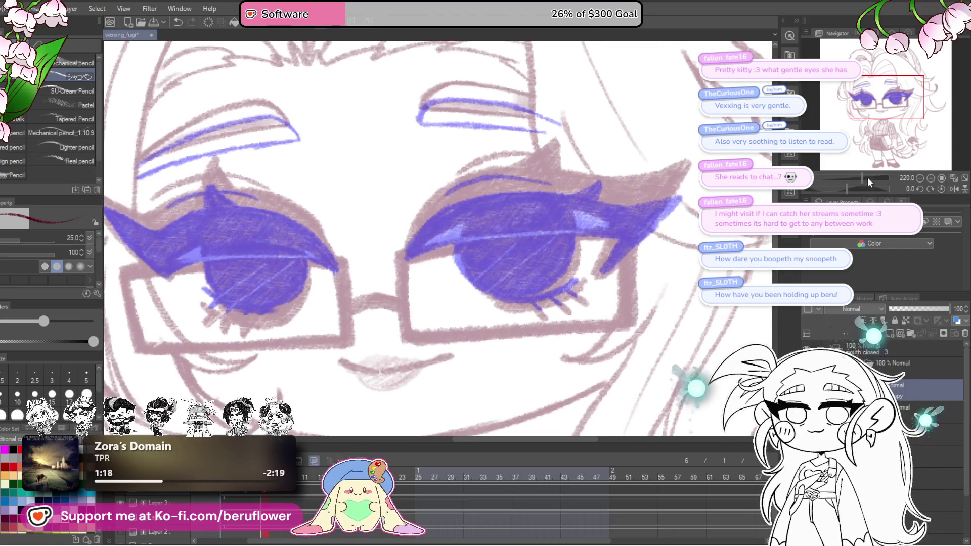
mouse_move(838, 188)
left_mouse_down()
mouse_move(854, 188)
mouse_move(835, 188)
left_mouse_up()
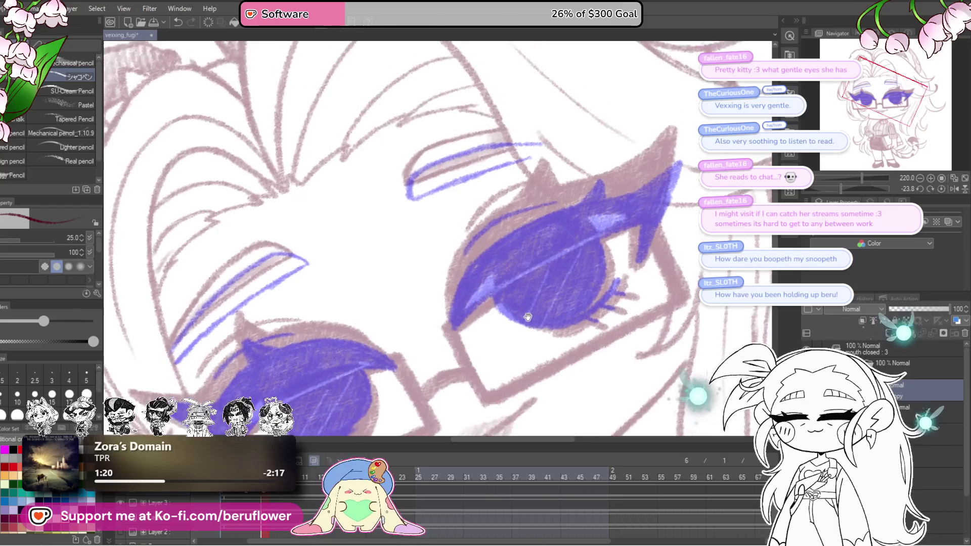
Stroke the maroon upper eyelid over the guide with a thick wedge at the outer corner.
left_click_drag(460, 328, 539, 265)
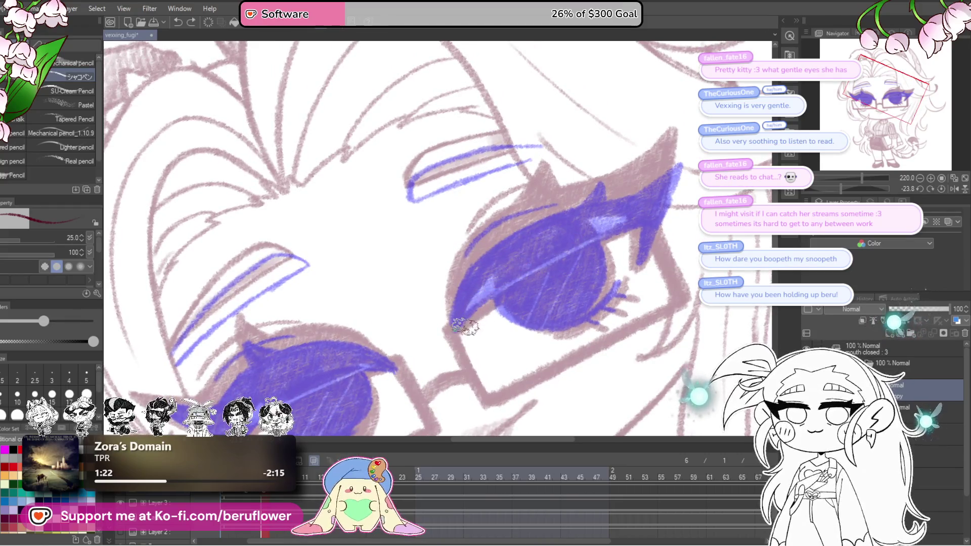
mouse_move(493, 293)
left_mouse_down()
mouse_move(600, 239)
mouse_move(638, 227)
mouse_move(668, 233)
left_mouse_up()
left_click_drag(687, 199, 666, 236)
mouse_move(693, 194)
left_mouse_down()
mouse_move(662, 250)
mouse_move(558, 280)
left_mouse_up()
mouse_move(676, 239)
left_mouse_down()
mouse_move(550, 288)
mouse_move(473, 345)
left_mouse_up()
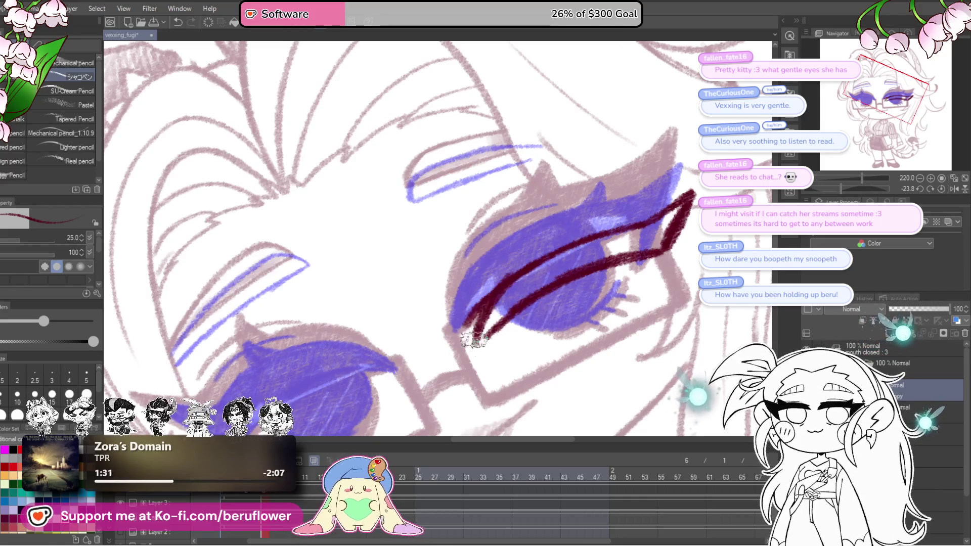
left_click_drag(501, 304, 474, 342)
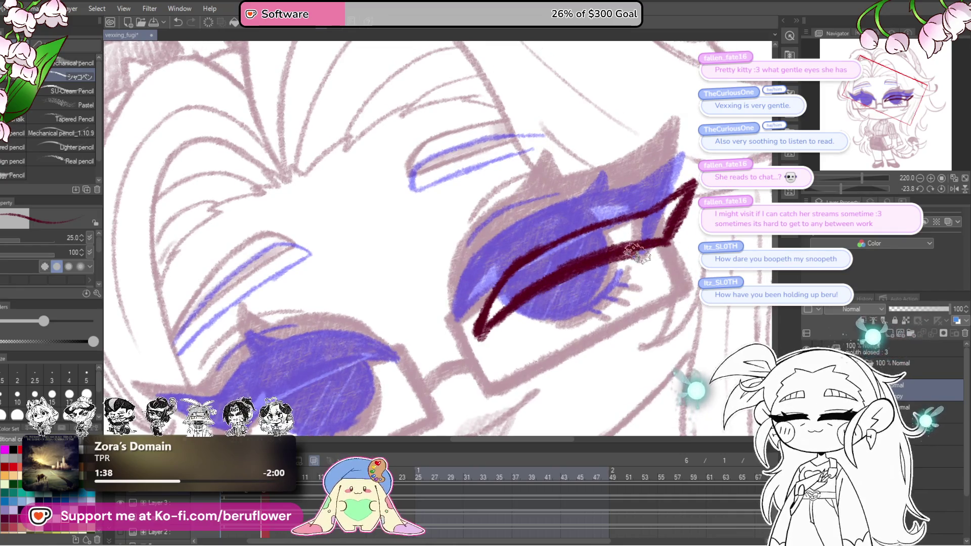
Redraw the eyelid's upper edge and add a thin maroon line along the lower lashes.
left_click_drag(630, 235, 416, 371)
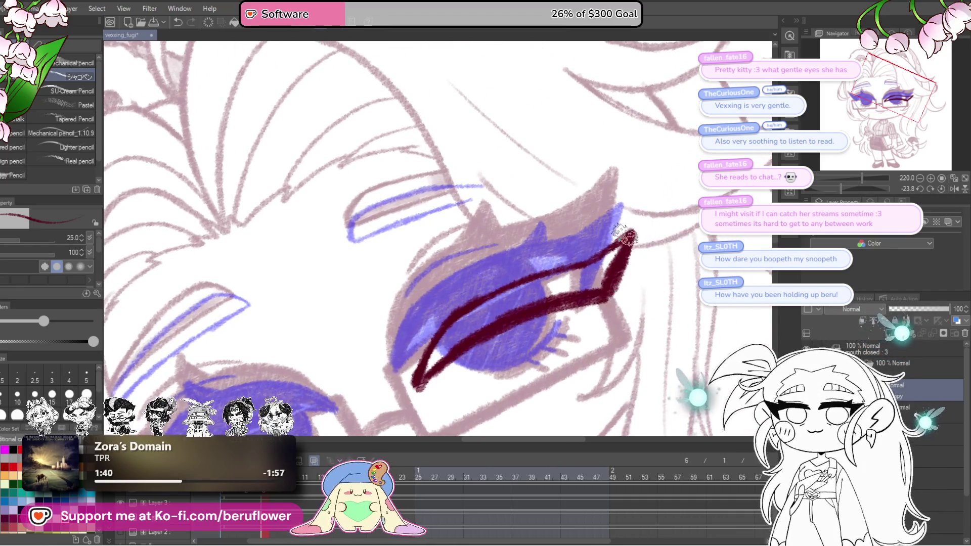
left_click_drag(475, 393, 523, 305)
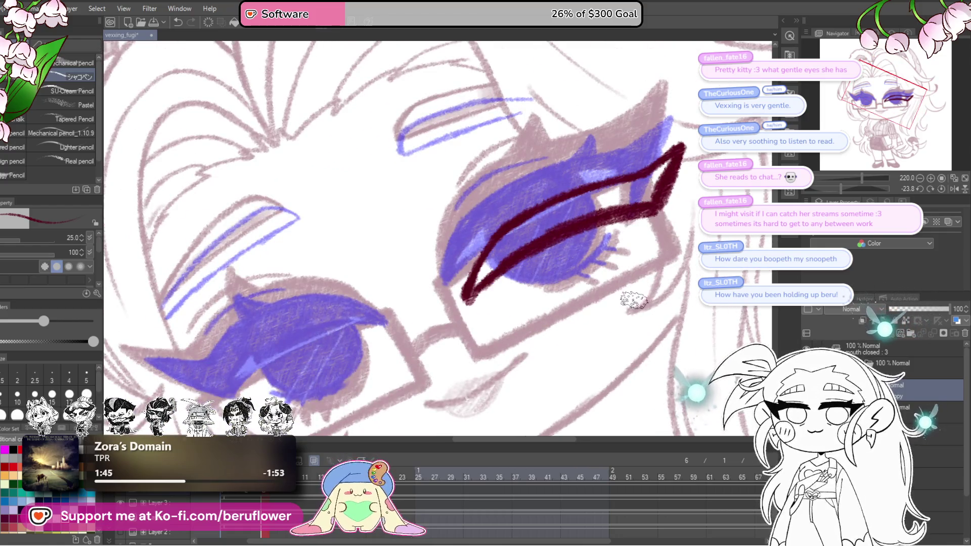
left_click_drag(636, 300, 611, 336)
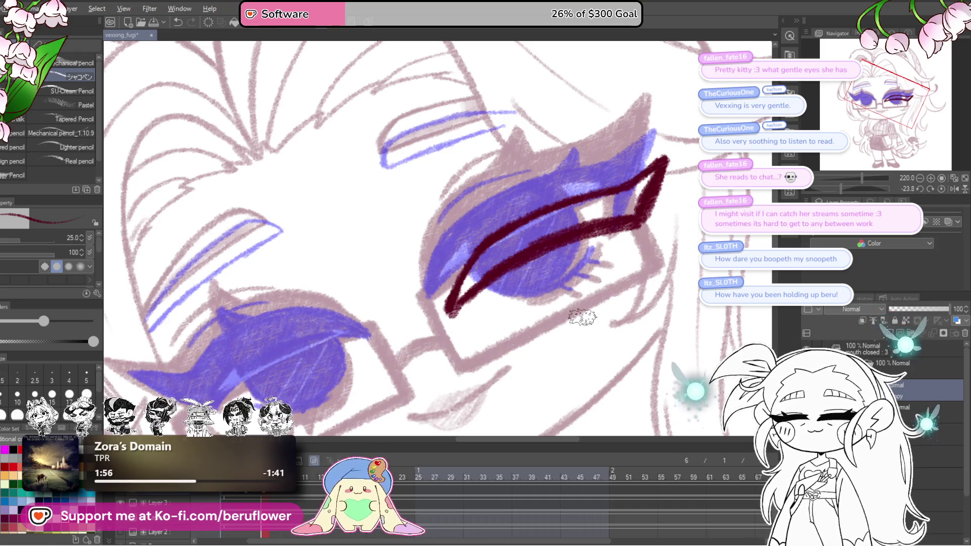
mouse_move(583, 317)
left_mouse_down()
mouse_move(525, 357)
mouse_move(512, 354)
mouse_move(570, 333)
left_mouse_up()
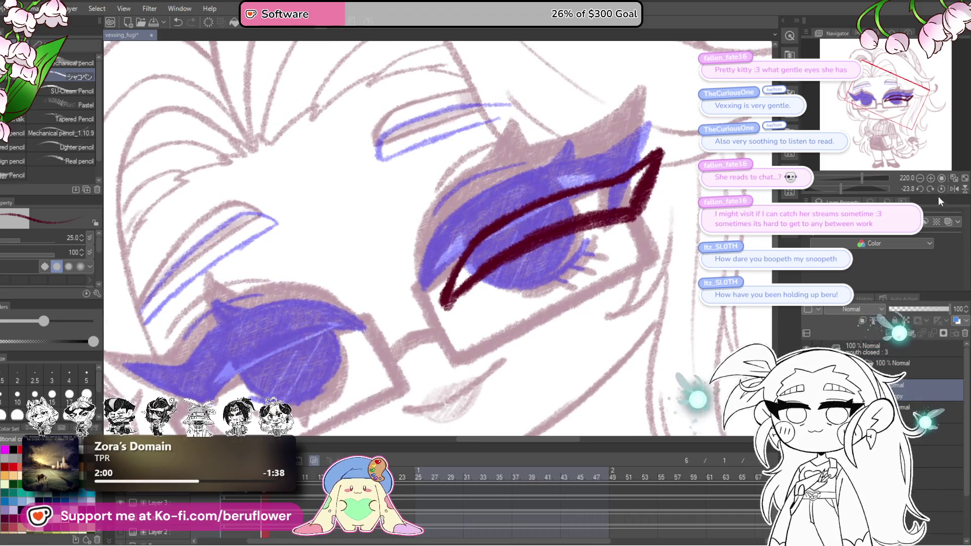
mouse_move(472, 273)
left_mouse_down()
mouse_move(533, 283)
mouse_move(554, 263)
left_mouse_up()
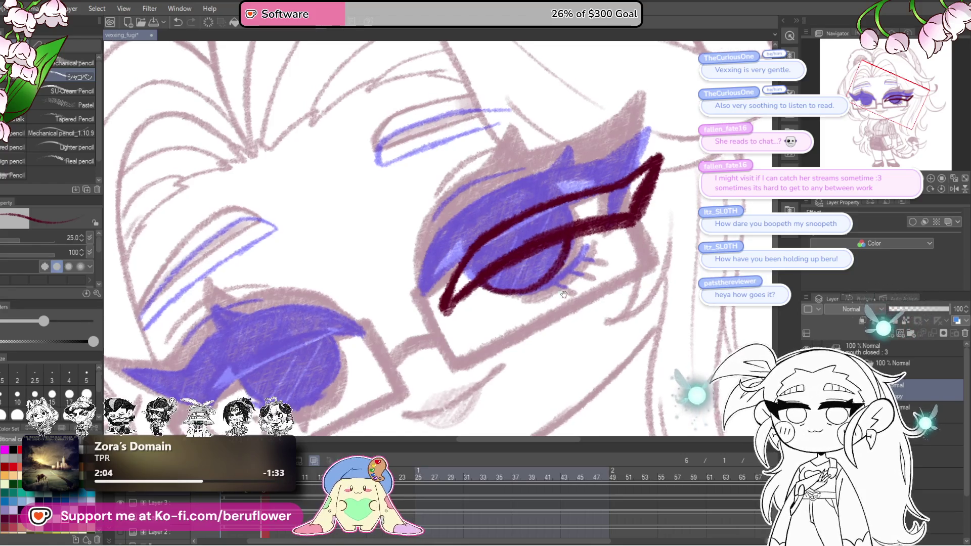
mouse_move(524, 293)
left_mouse_down()
mouse_move(563, 334)
mouse_move(570, 282)
left_mouse_up()
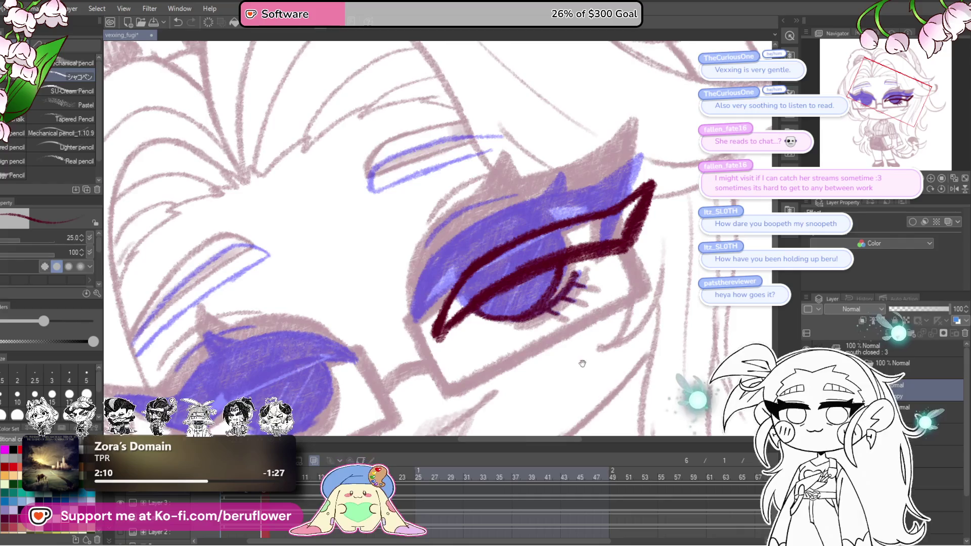
scroll(547, 308, "down", 1)
scroll(577, 304, "down", 1)
scroll(634, 293, "down", 1)
Free-transform the maroon eyelid outline, nudging it up and left with the arrow keys, and commit.
mouse_move(633, 293)
left_mouse_down()
mouse_move(626, 308)
mouse_move(600, 296)
mouse_move(640, 312)
left_mouse_up()
key("ctrl+t")
key("Up")
key("Up")
key("Up")
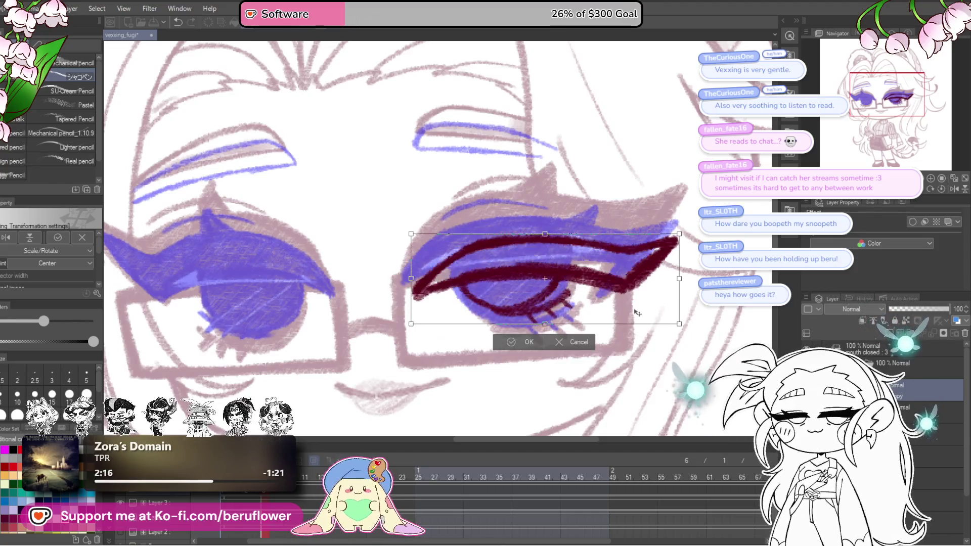
key("Left")
key("Left")
key("Left")
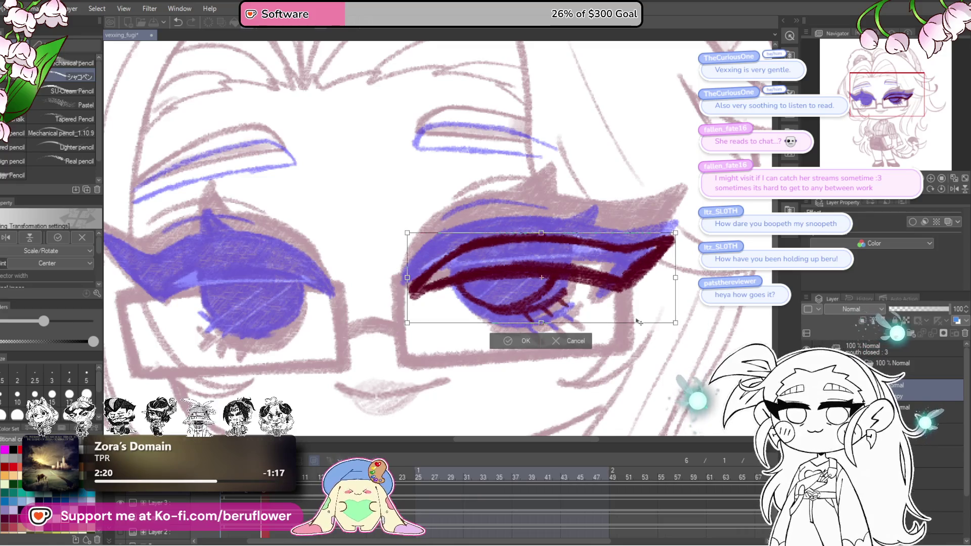
left_click_drag(639, 321, 638, 323)
key("Down")
key("Down")
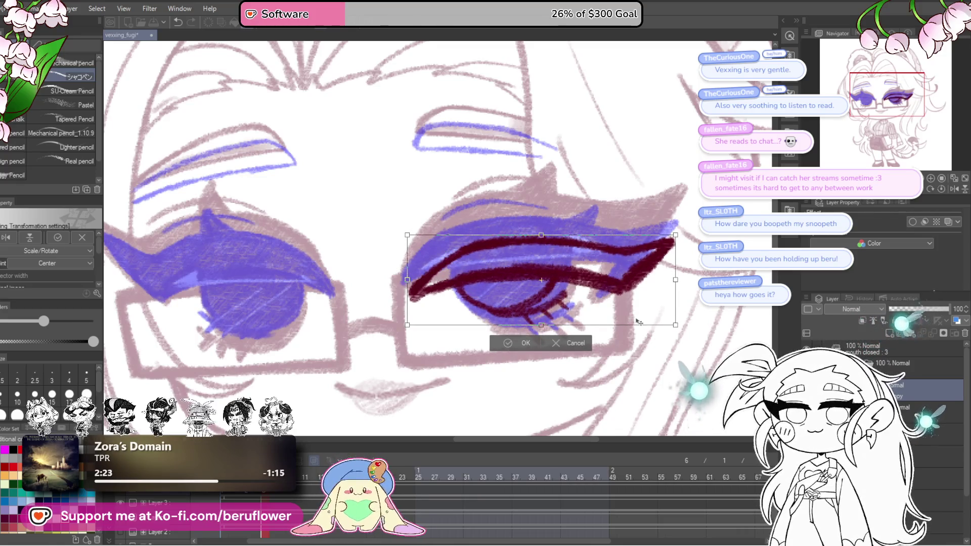
key("Return")
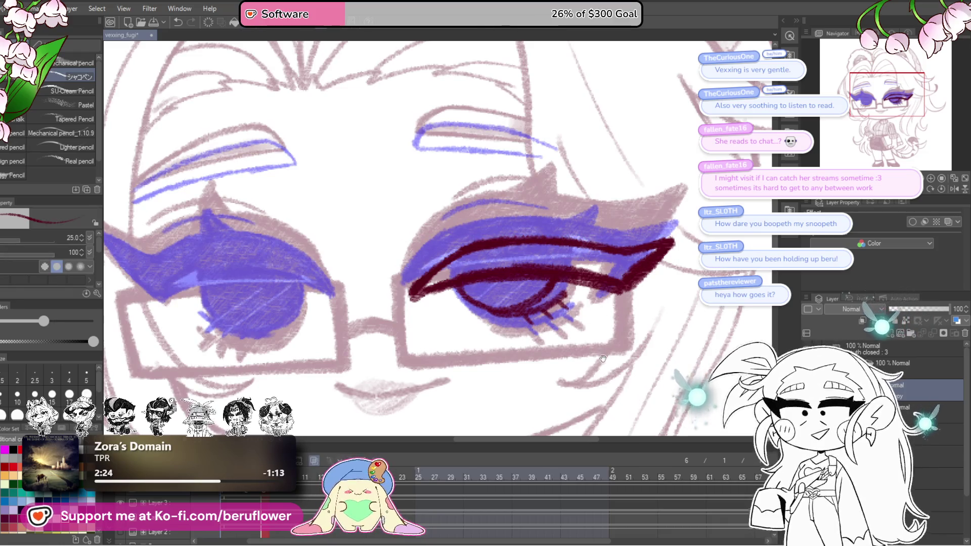
scroll(603, 359, "down", 1)
Fill the right eye's lash shape densely with dark maroon, undoing the stroke that rounded its tip.
mouse_move(480, 260)
left_mouse_down()
mouse_move(540, 254)
mouse_move(498, 280)
mouse_move(595, 246)
mouse_move(529, 290)
mouse_move(554, 261)
mouse_move(512, 314)
mouse_move(507, 355)
mouse_move(543, 332)
mouse_move(521, 325)
mouse_move(542, 326)
mouse_move(631, 266)
mouse_move(577, 291)
mouse_move(600, 273)
mouse_move(657, 261)
mouse_move(622, 292)
mouse_move(554, 315)
left_mouse_up()
scroll(498, 281, "up", 2)
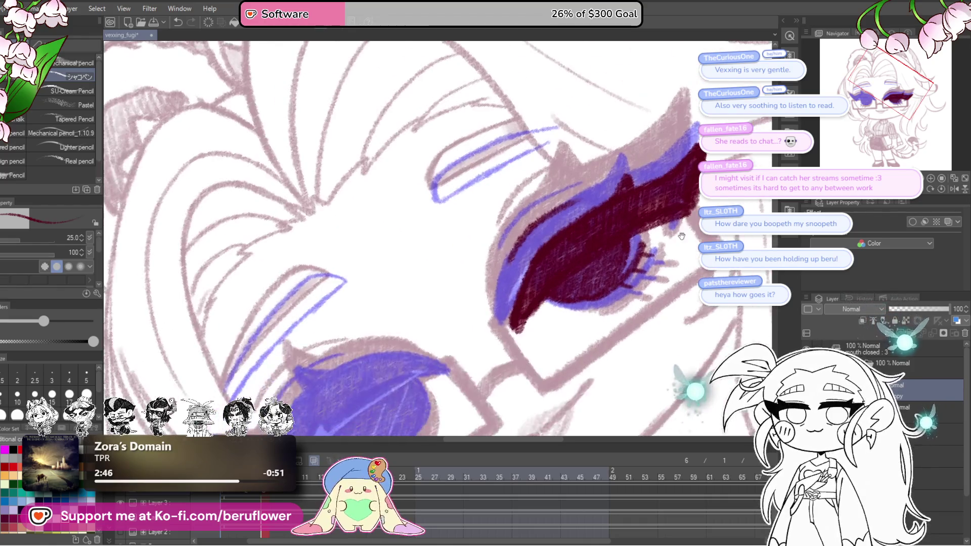
mouse_move(631, 300)
left_mouse_down()
mouse_move(604, 266)
mouse_move(619, 243)
left_mouse_up()
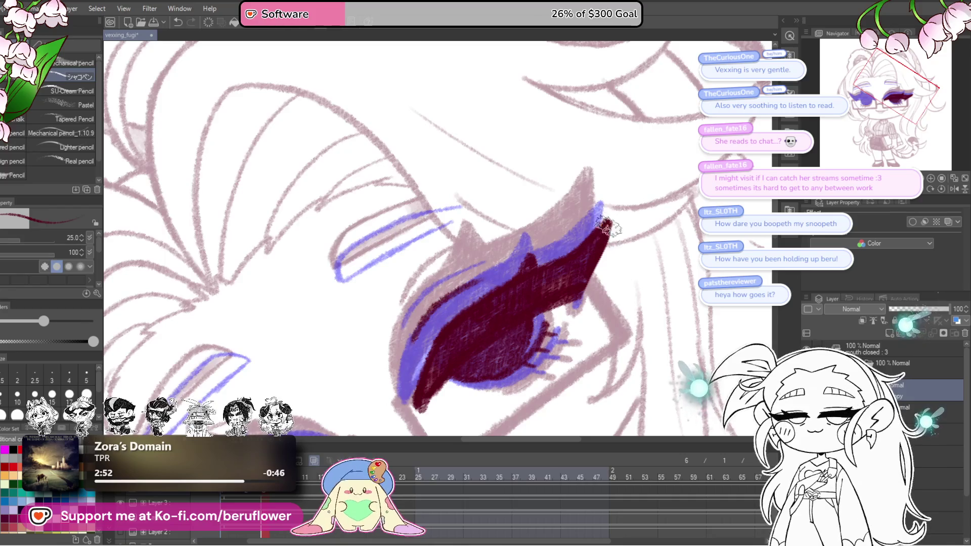
left_click_drag(578, 290, 644, 240)
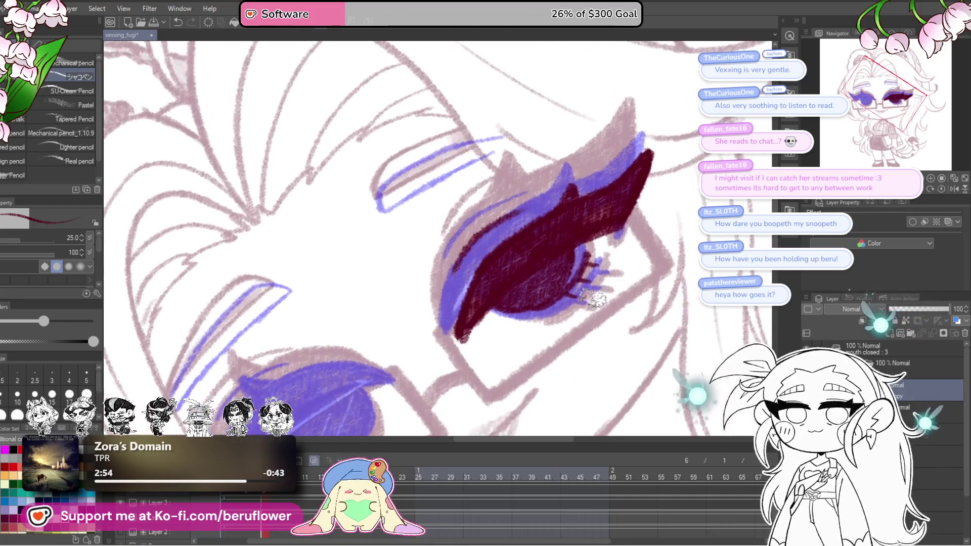
scroll(644, 240, "down", 5)
scroll(556, 298, "up", 2)
scroll(556, 297, "down", 2)
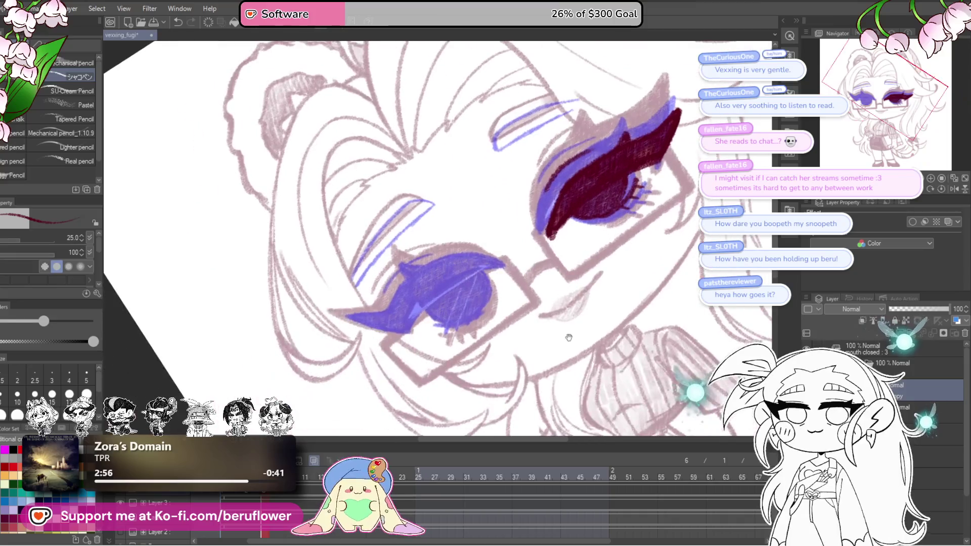
scroll(560, 241, "up", 1)
scroll(560, 242, "up", 4)
mouse_move(560, 242)
left_mouse_down()
mouse_move(517, 281)
mouse_move(527, 317)
mouse_move(520, 304)
mouse_move(538, 291)
mouse_move(559, 330)
left_mouse_up()
key("ctrl+z")
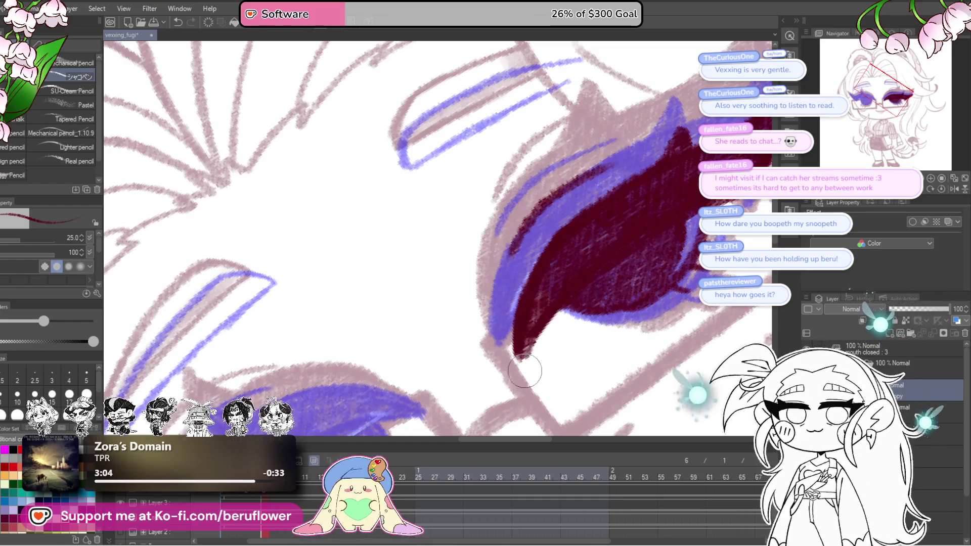
scroll(546, 252, "down", 3)
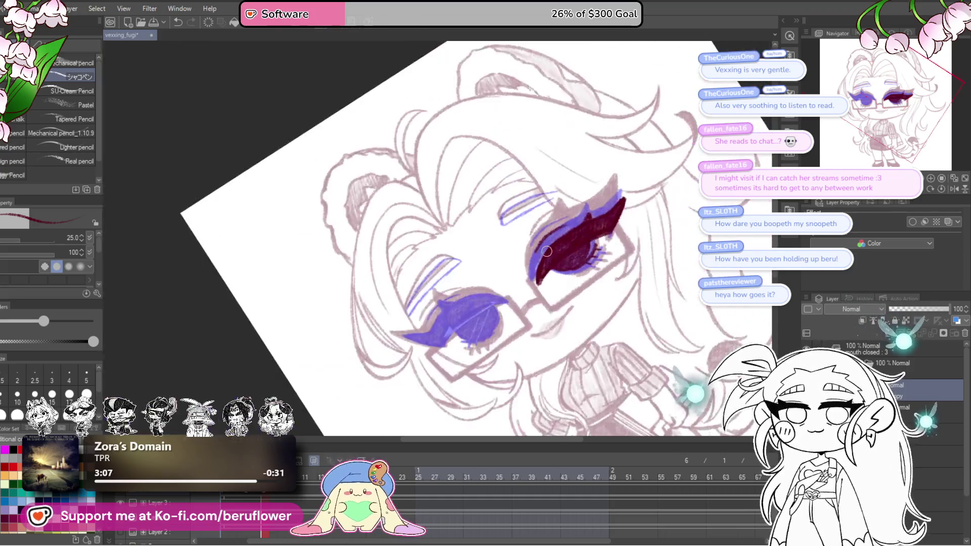
scroll(537, 258, "up", 5)
Ink a maroon crease line across the eye with a second line below it and the lower corner.
left_click_drag(537, 259, 568, 296)
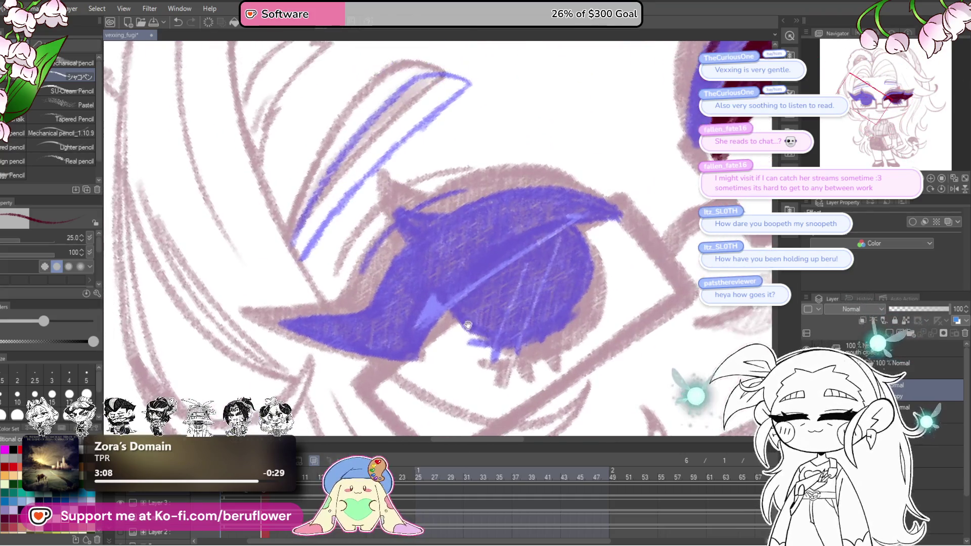
left_click_drag(391, 322, 577, 217)
mouse_move(448, 253)
left_mouse_down()
mouse_move(456, 250)
mouse_move(434, 260)
mouse_move(385, 329)
mouse_move(540, 226)
left_mouse_up()
scroll(540, 225, "down", 3)
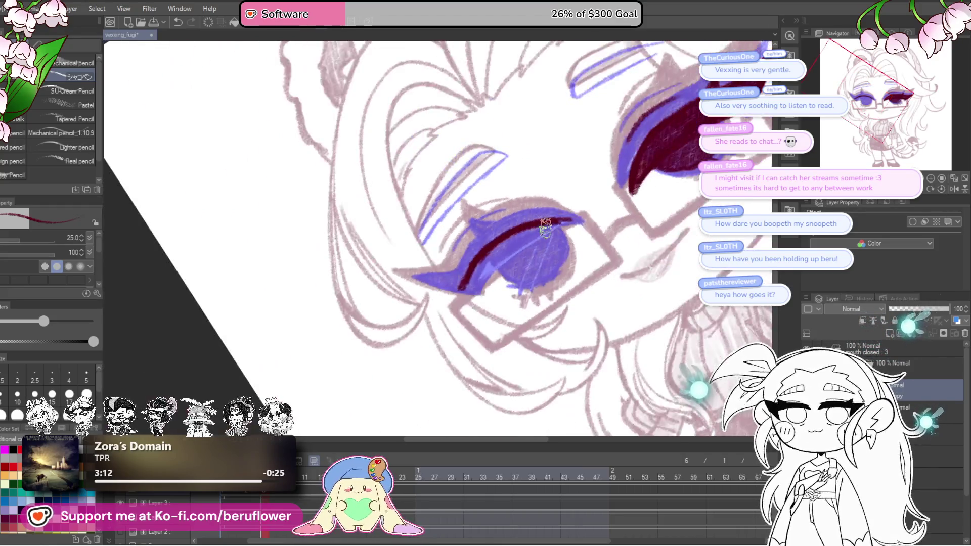
scroll(541, 226, "up", 2)
scroll(455, 303, "up", 1)
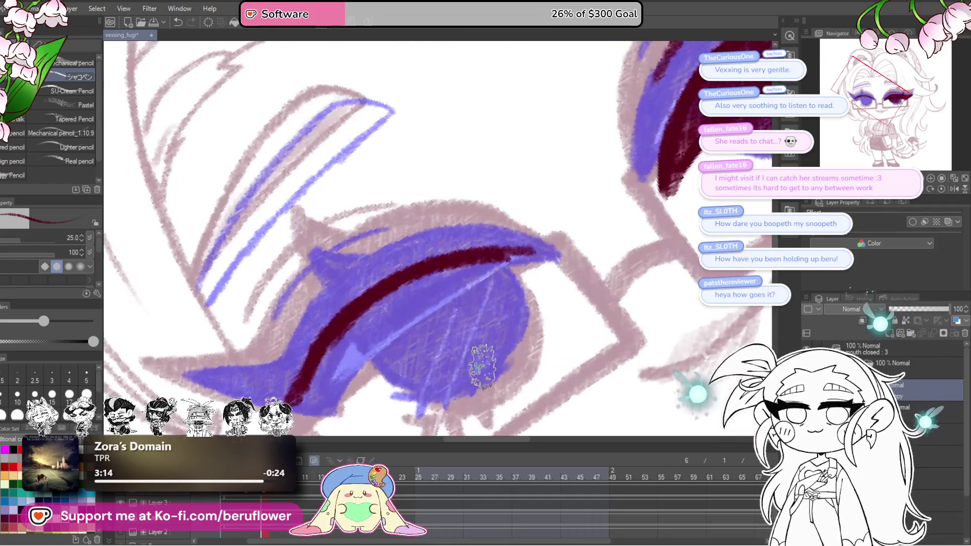
scroll(456, 304, "up", 2)
left_click_drag(383, 376, 571, 245)
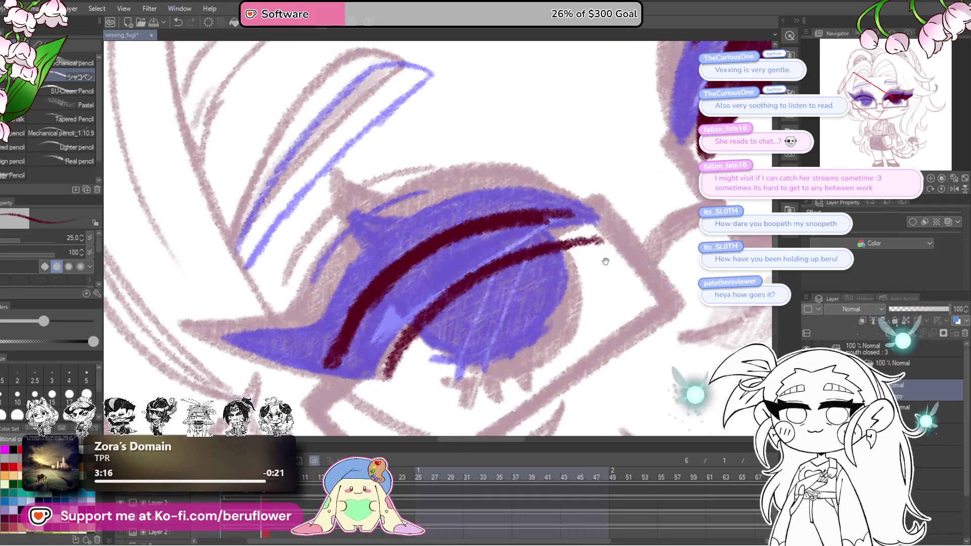
left_click_drag(453, 289, 556, 244)
mouse_move(435, 303)
left_mouse_down()
mouse_move(402, 336)
mouse_move(365, 342)
mouse_move(489, 327)
mouse_move(387, 339)
mouse_move(382, 358)
left_mouse_up()
Thicken the crease toward the outer end, draw the lower eyelid curve and add a small lash flick.
mouse_move(413, 326)
left_mouse_down()
mouse_move(668, 183)
mouse_move(684, 194)
left_mouse_up()
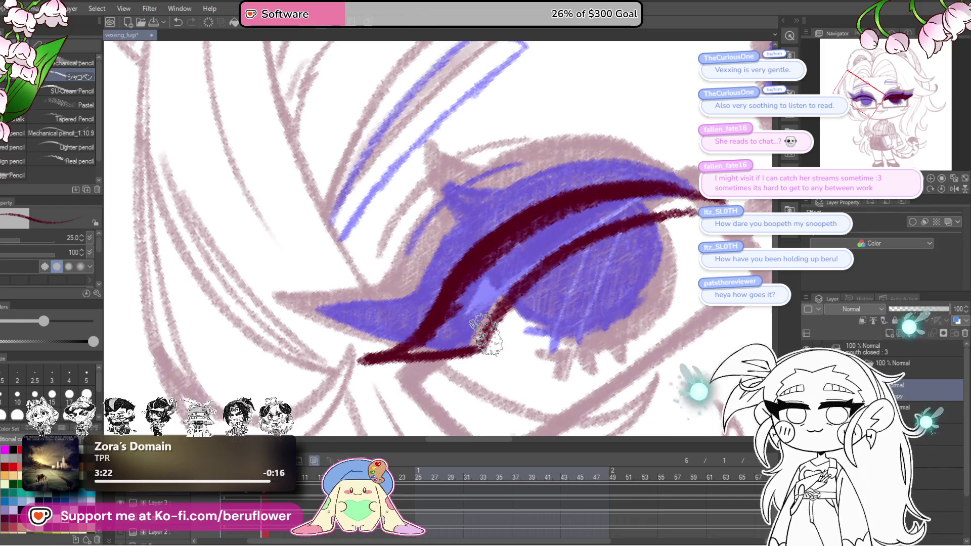
key("ctrl+z")
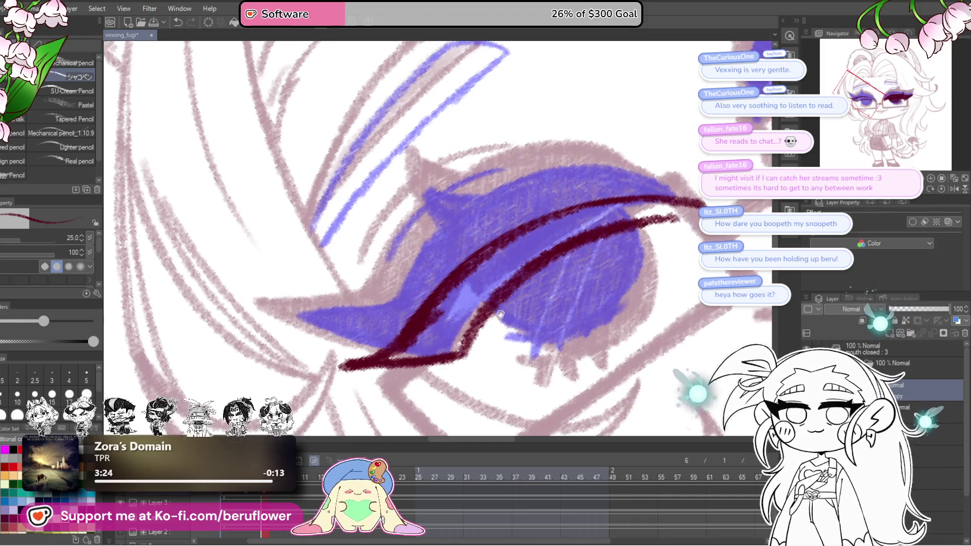
mouse_move(452, 360)
left_mouse_down()
mouse_move(524, 296)
mouse_move(687, 199)
left_mouse_up()
mouse_move(595, 241)
left_mouse_down()
mouse_move(595, 300)
mouse_move(542, 338)
mouse_move(459, 335)
mouse_move(532, 334)
mouse_move(489, 353)
mouse_move(543, 351)
mouse_move(505, 359)
left_mouse_up()
left_click(939, 189)
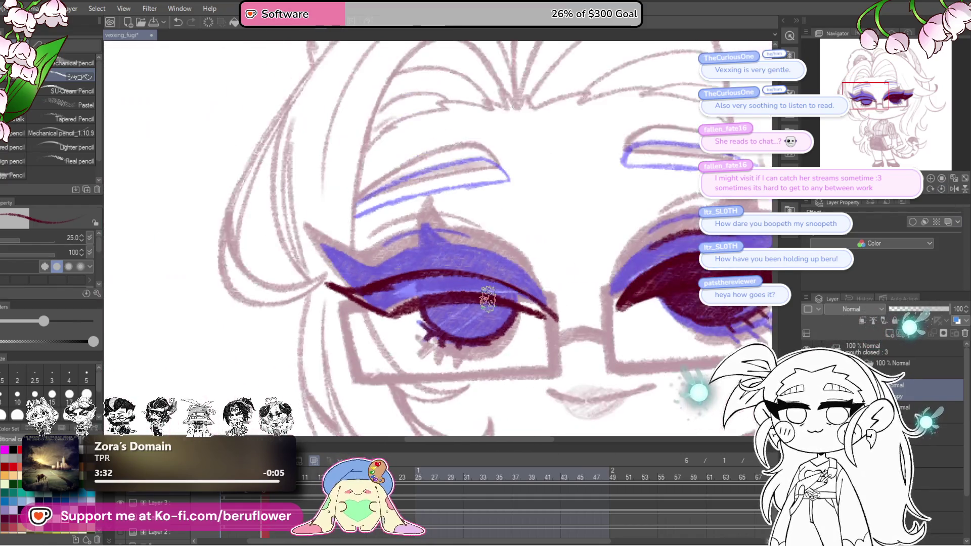
scroll(503, 278, "down", 2)
scroll(487, 300, "down", 2)
scroll(487, 299, "up", 1)
scroll(482, 296, "up", 1)
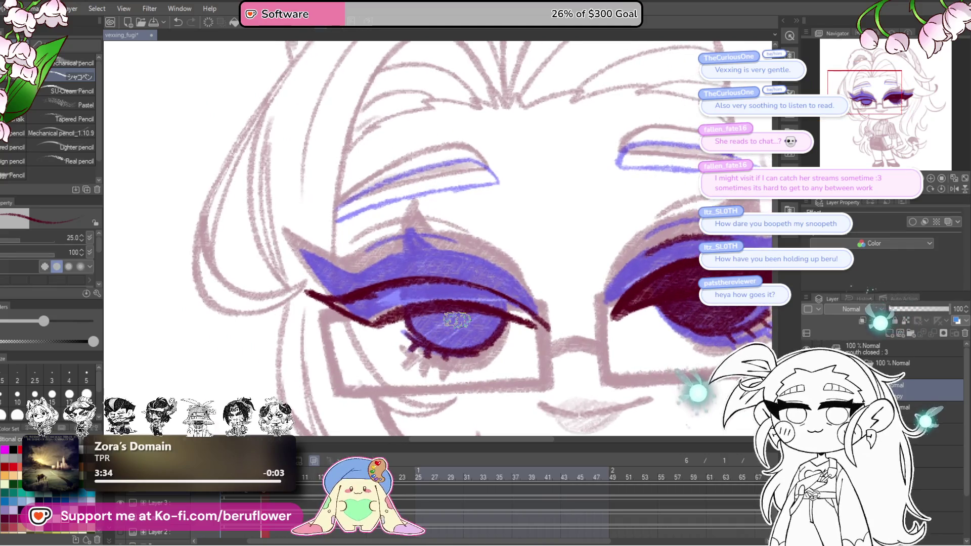
scroll(456, 281, "up", 2)
scroll(448, 275, "up", 1)
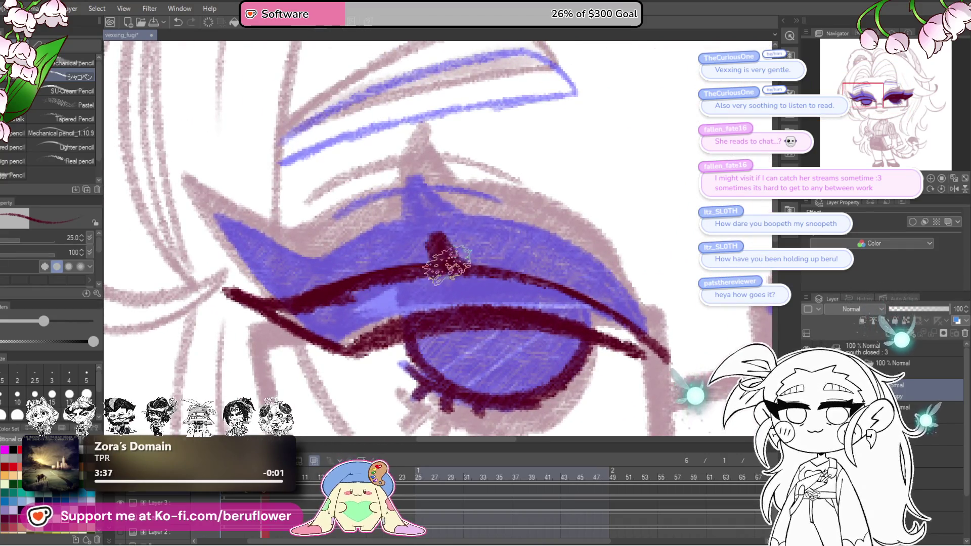
mouse_move(434, 228)
left_mouse_down()
mouse_move(444, 257)
mouse_move(447, 244)
mouse_move(433, 239)
left_mouse_up()
scroll(434, 238, "left", 2)
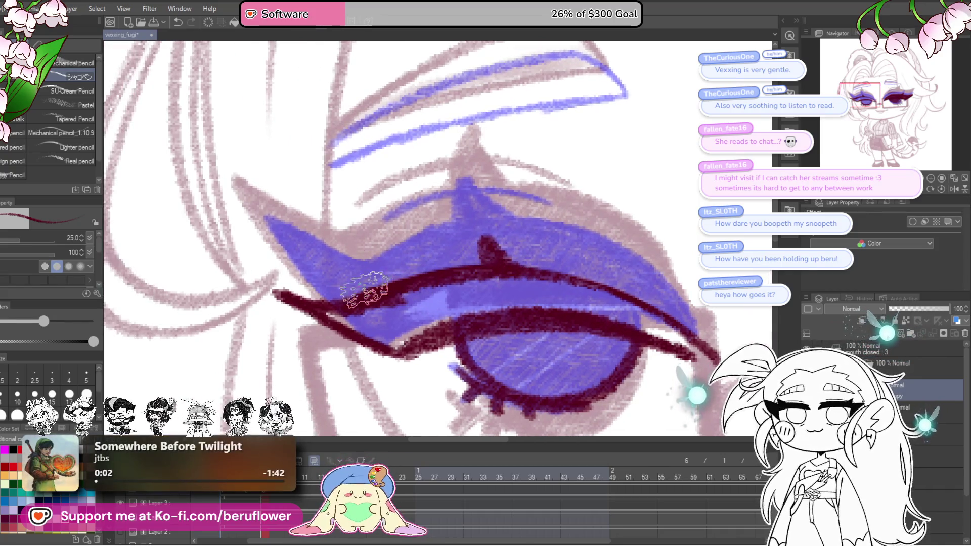
scroll(368, 281, "down", 1)
scroll(383, 262, "down", 1)
scroll(403, 239, "down", 1)
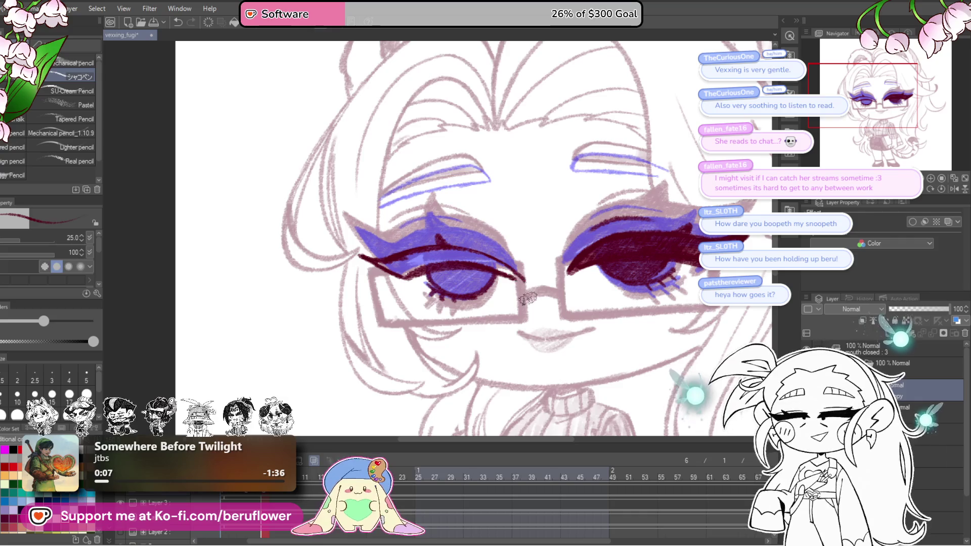
Pan over the face and fill the second eye's lash area, lower iris and raised tip with dark maroon.
key("space")
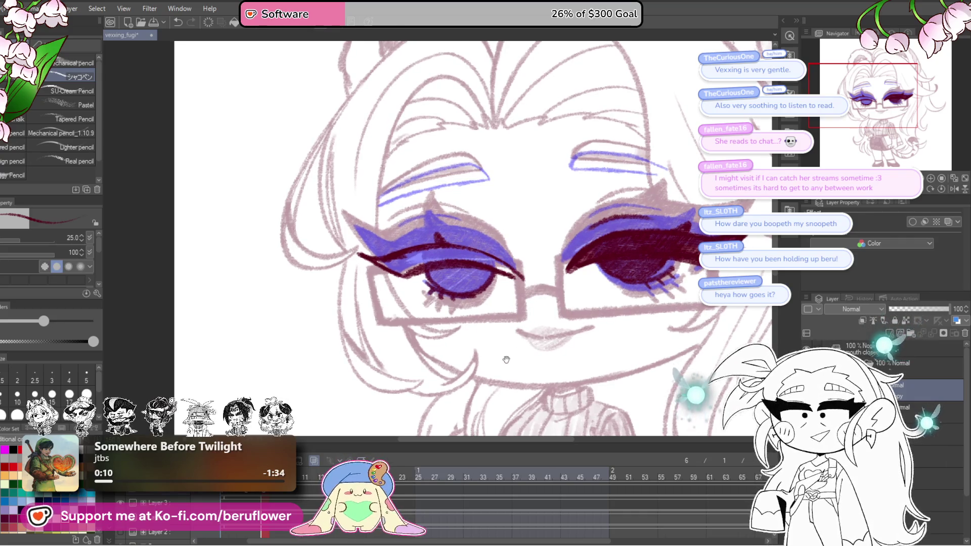
left_click_drag(504, 397, 747, 203)
scroll(467, 232, "up", 2)
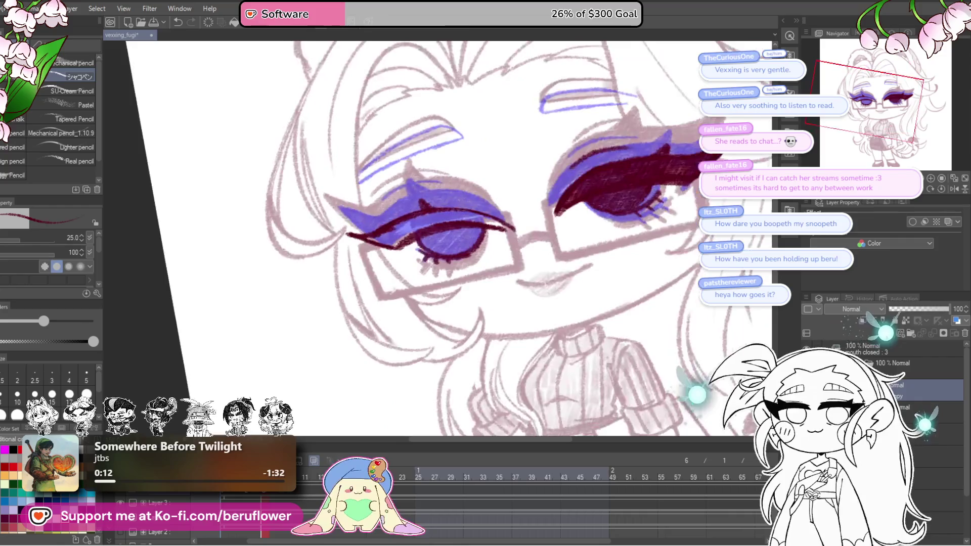
scroll(467, 232, "up", 1)
scroll(467, 232, "up", 1)
scroll(467, 231, "up", 1)
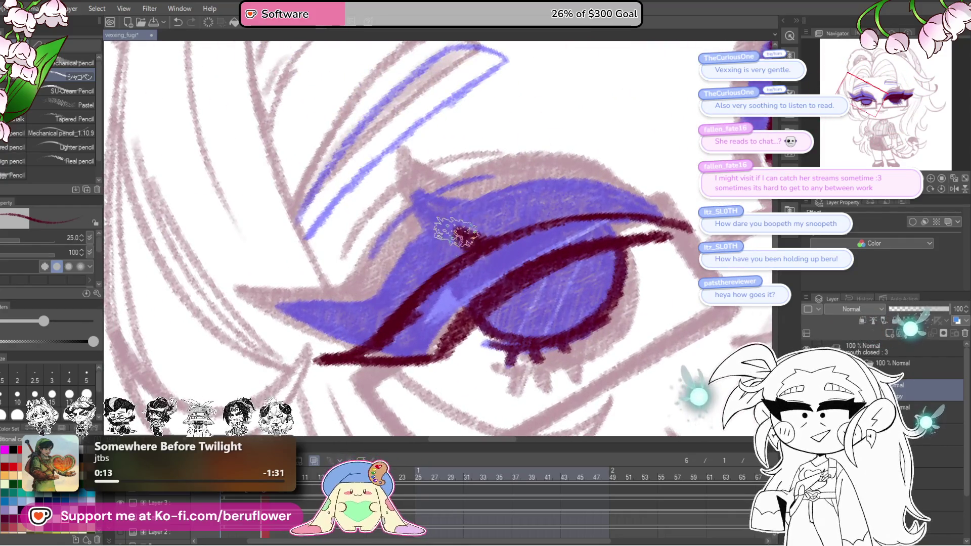
mouse_move(482, 256)
left_mouse_down()
mouse_move(402, 303)
mouse_move(448, 323)
mouse_move(466, 268)
mouse_move(578, 235)
mouse_move(667, 227)
left_mouse_up()
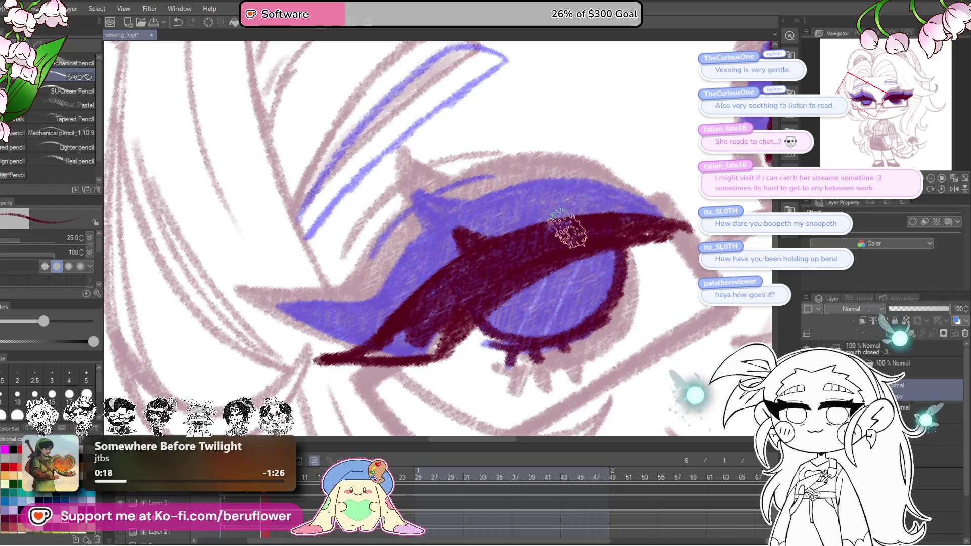
mouse_move(521, 312)
left_mouse_down()
mouse_move(547, 334)
mouse_move(599, 318)
mouse_move(614, 251)
mouse_move(560, 322)
mouse_move(543, 270)
mouse_move(523, 281)
mouse_move(606, 260)
mouse_move(486, 323)
mouse_move(390, 321)
mouse_move(413, 326)
mouse_move(402, 325)
mouse_move(504, 277)
left_mouse_up()
key("asciicircum")
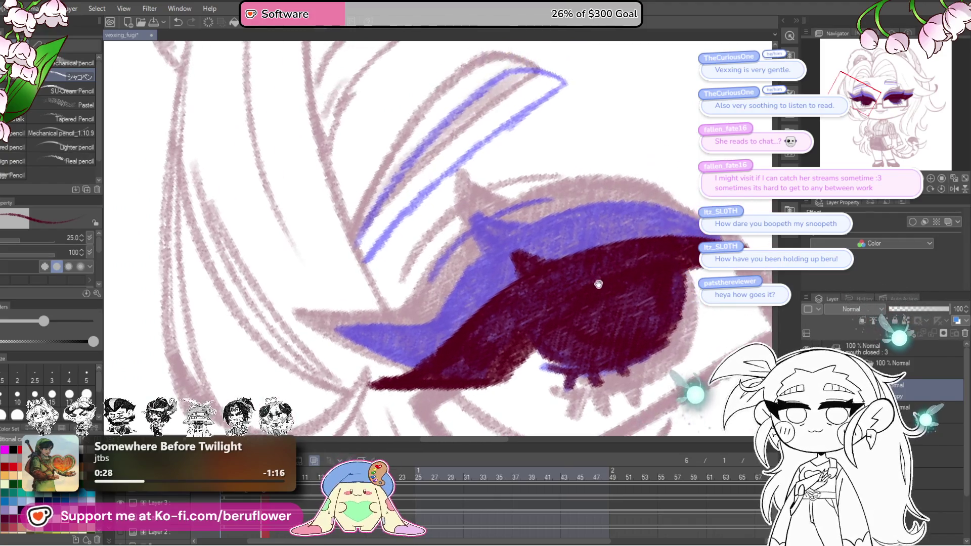
scroll(526, 319, "up", 1)
mouse_move(526, 319)
left_mouse_down()
mouse_move(492, 287)
mouse_move(531, 315)
mouse_move(530, 328)
left_mouse_up()
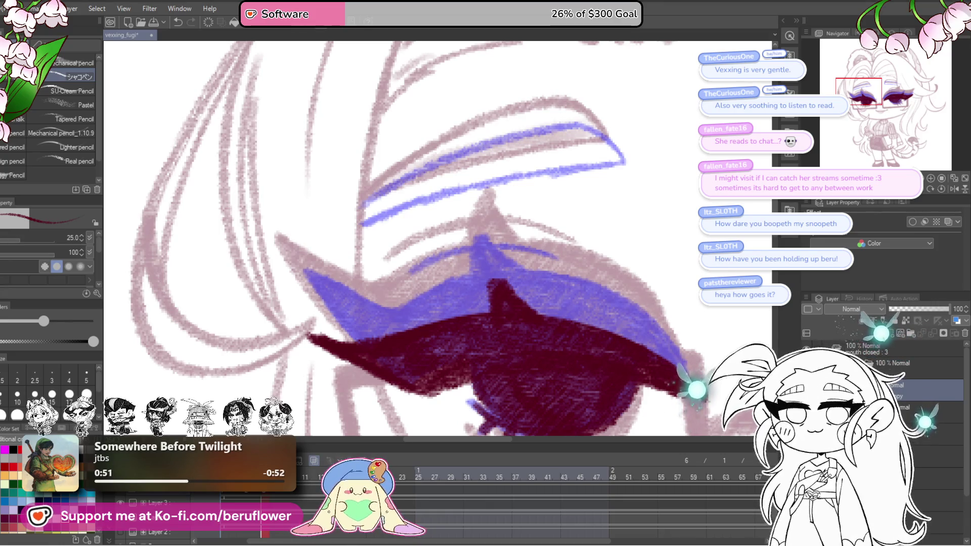
scroll(496, 147, "down", 3)
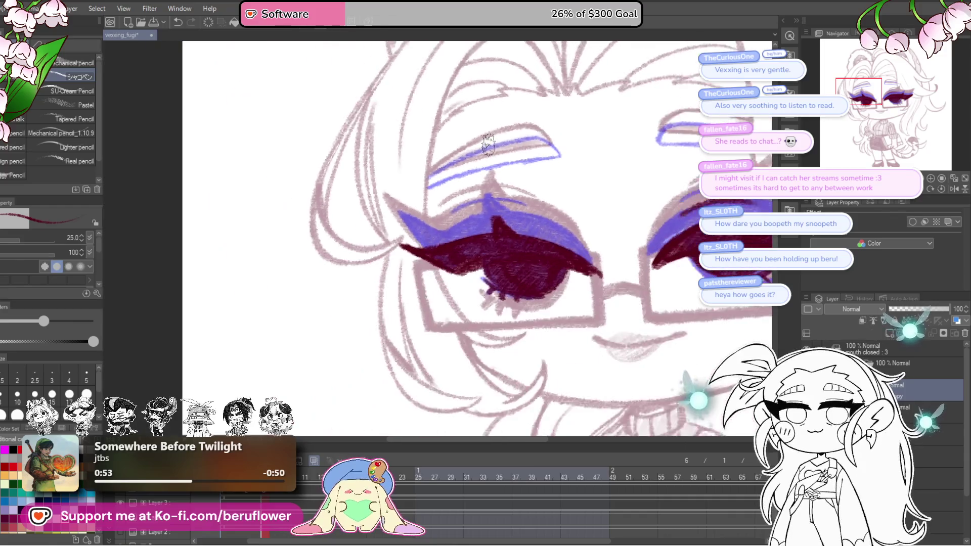
scroll(496, 147, "down", 2)
scroll(373, 226, "down", 1)
left_click_drag(438, 165, 409, 159)
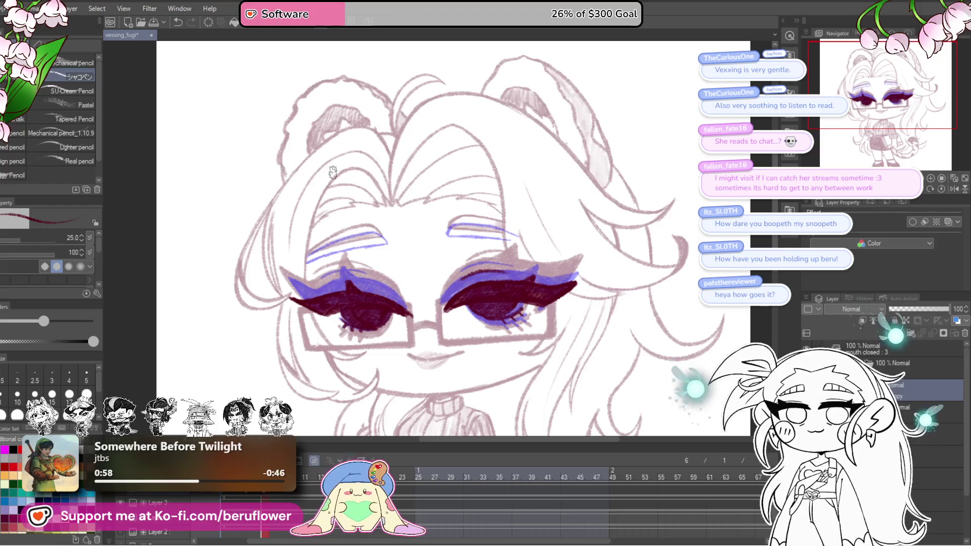
scroll(333, 174, "down", 2)
scroll(311, 183, "up", 1)
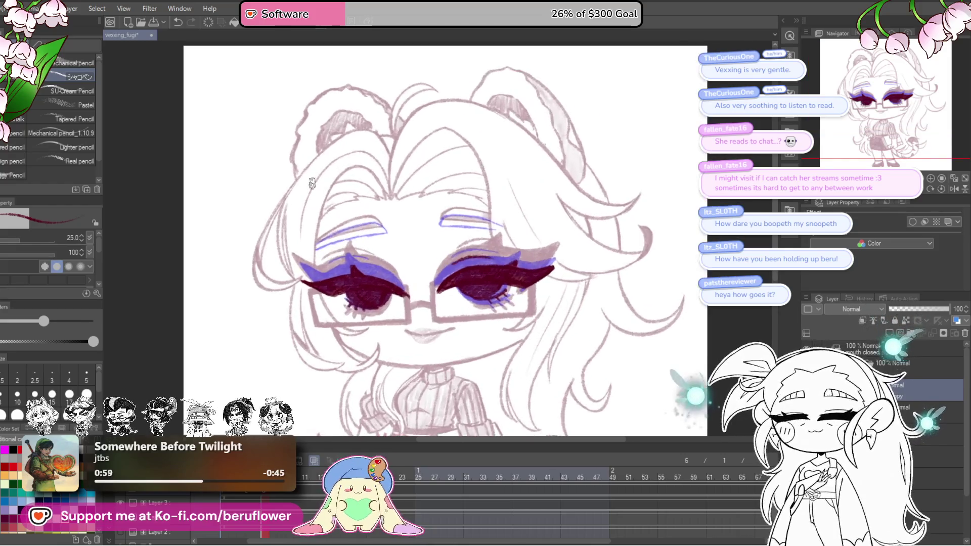
scroll(311, 182, "up", 1)
scroll(311, 183, "down", 1)
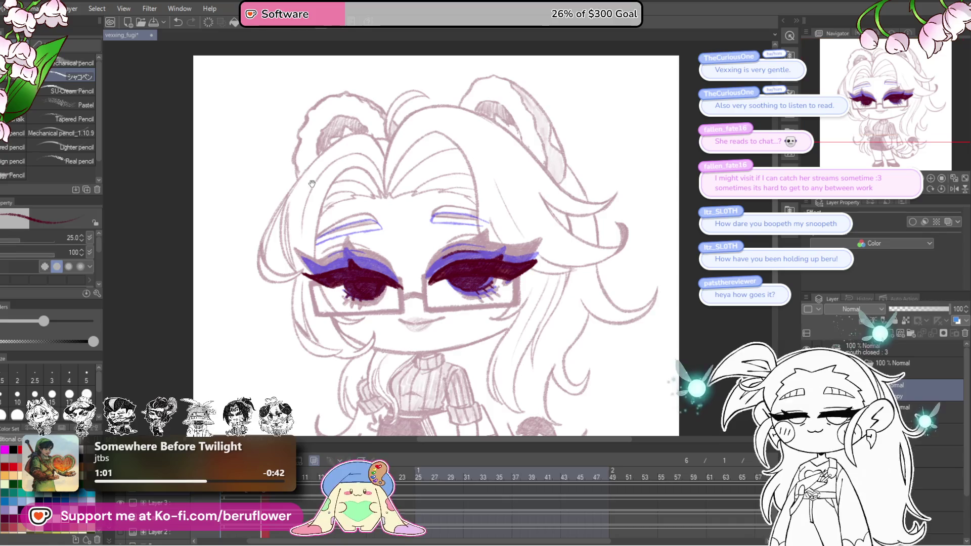
left_click_drag(311, 183, 339, 171)
scroll(339, 173, "up", 1)
scroll(338, 173, "up", 1)
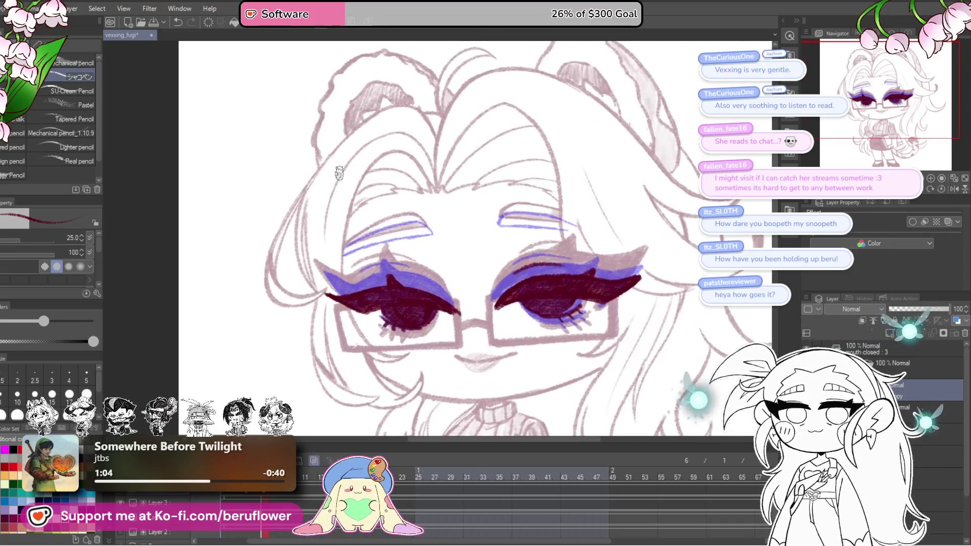
scroll(338, 173, "up", 1)
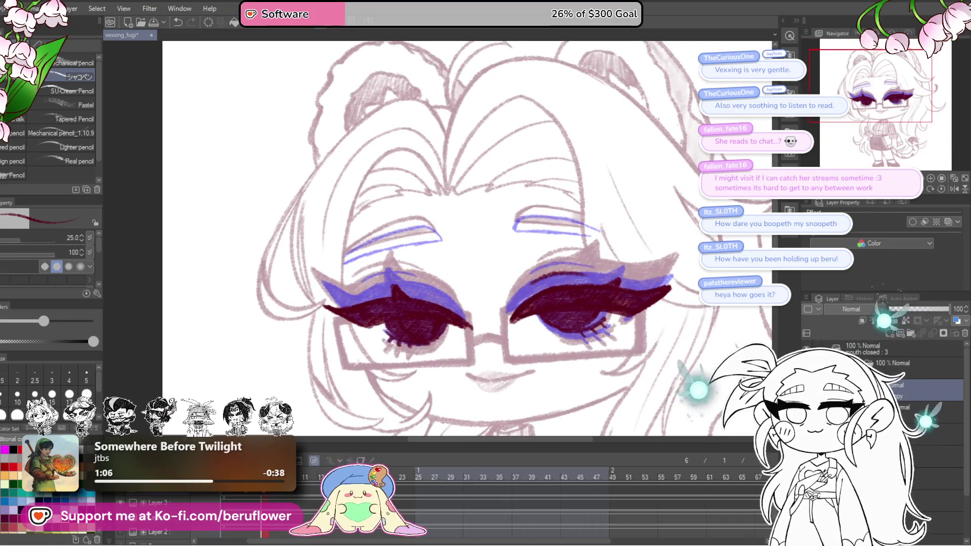